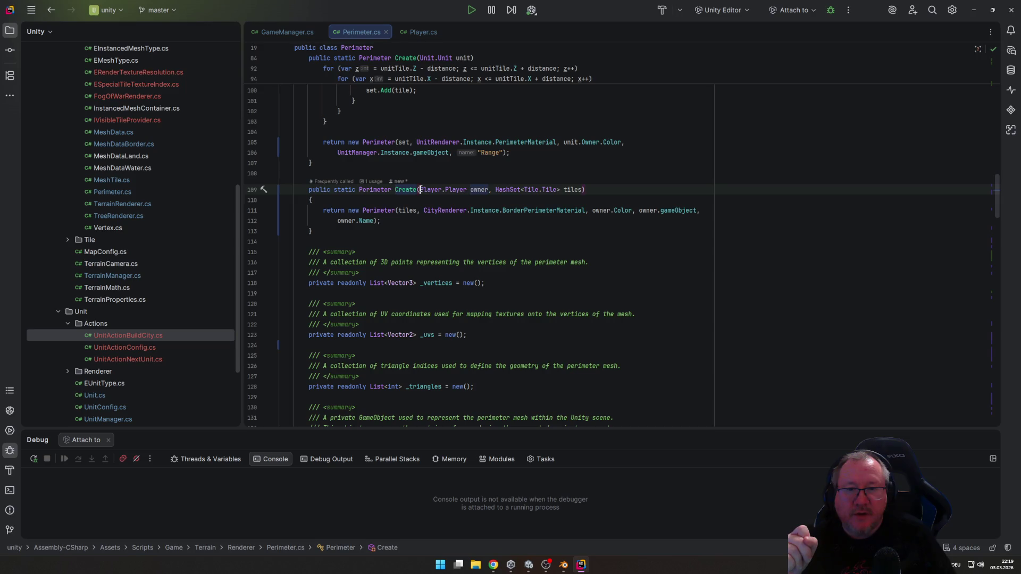
Add 'Player.Player player' as the first parameter of Perimeter.Create in Perimeter.cs
type("Create(")
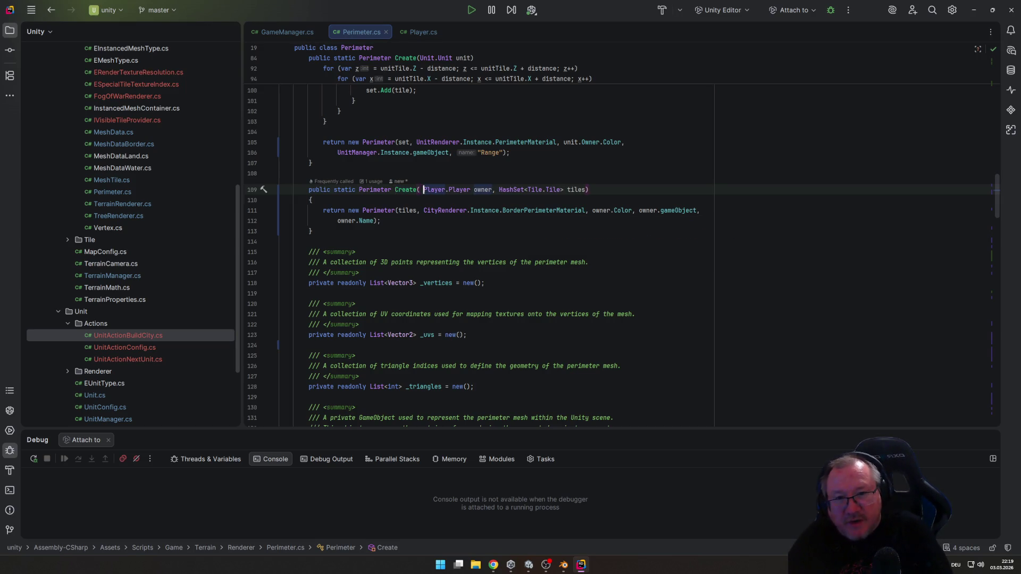
type("Player.pl")
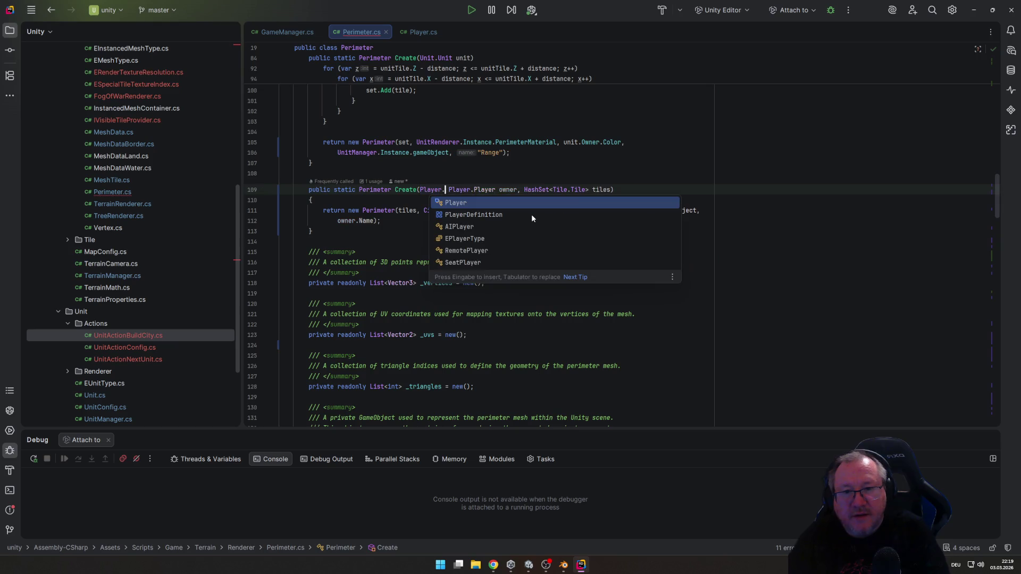
key("Return")
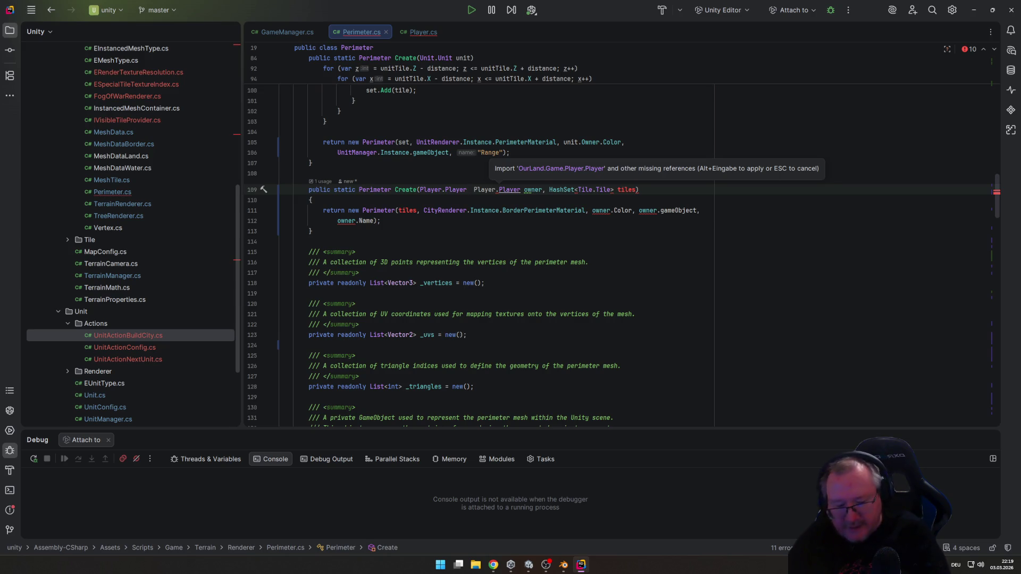
type("player,")
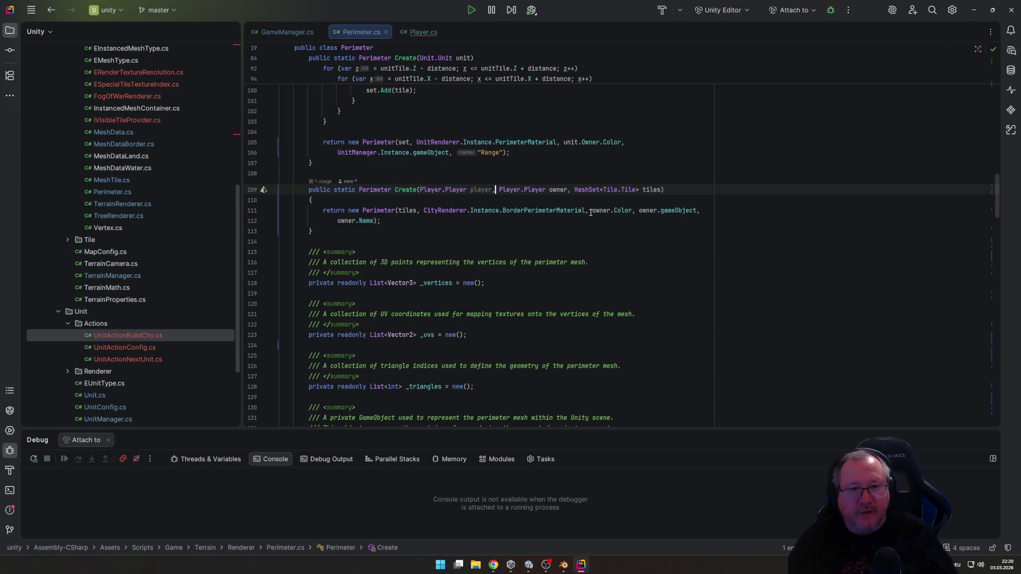
Replace owner.gameObject with player.gameObject in Create's body and return to Unity
double_click(642, 210)
type("player")
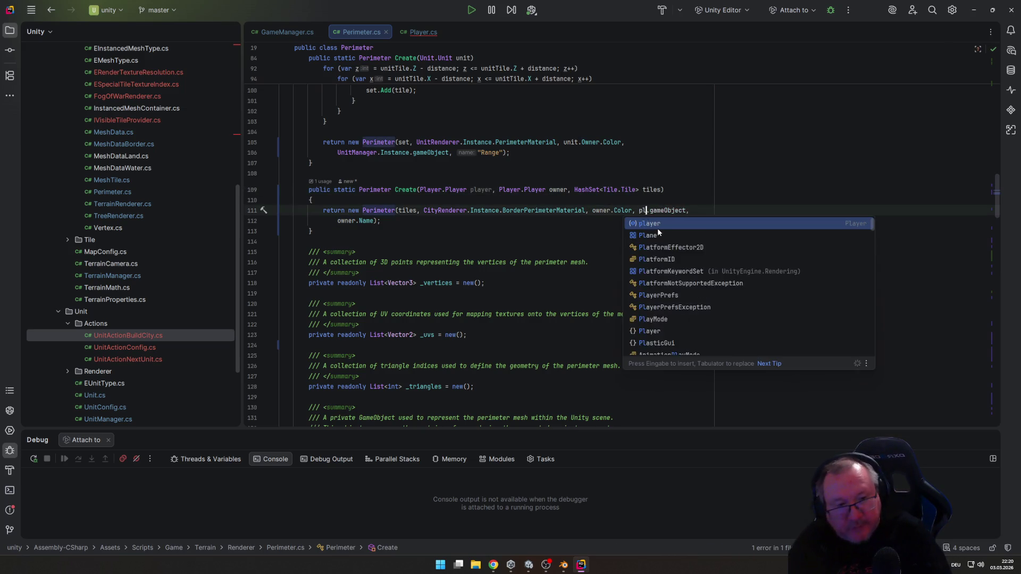
key("Escape")
key("Down")
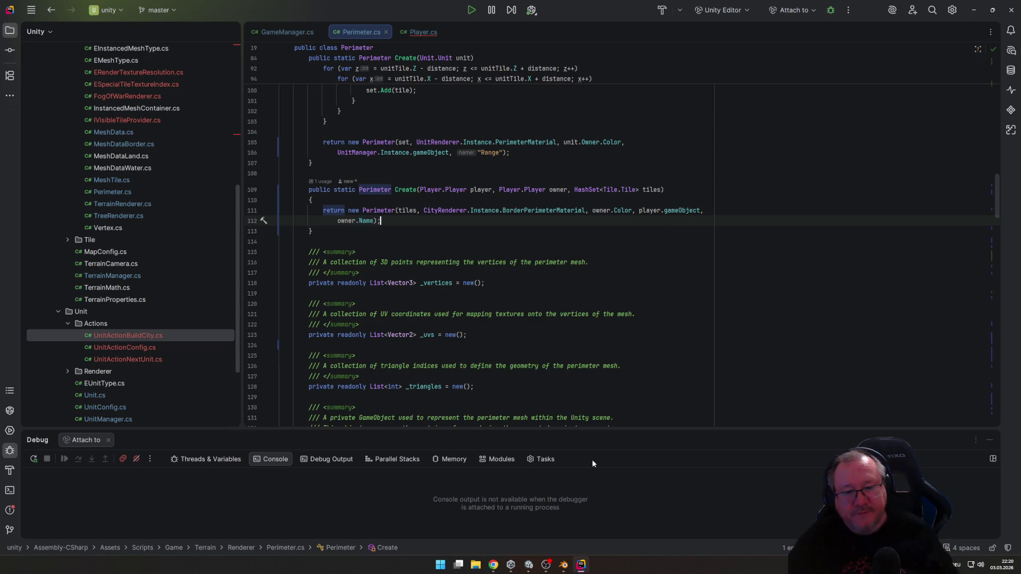
left_click(529, 564)
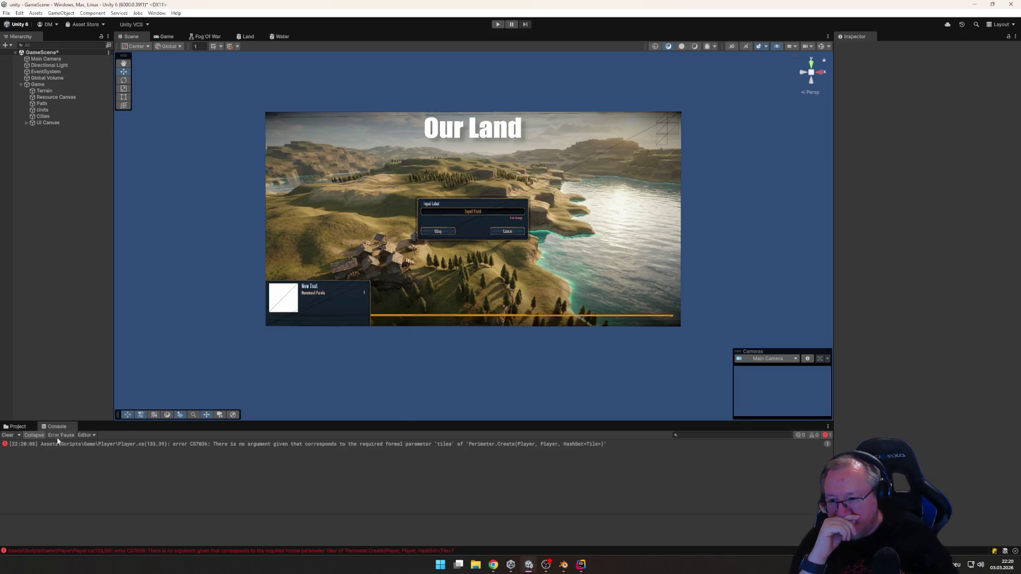
In Player.cs RefreshPerimeters, call Perimeter.Create(this, owner, tiles), then return to Unity
left_click(583, 565)
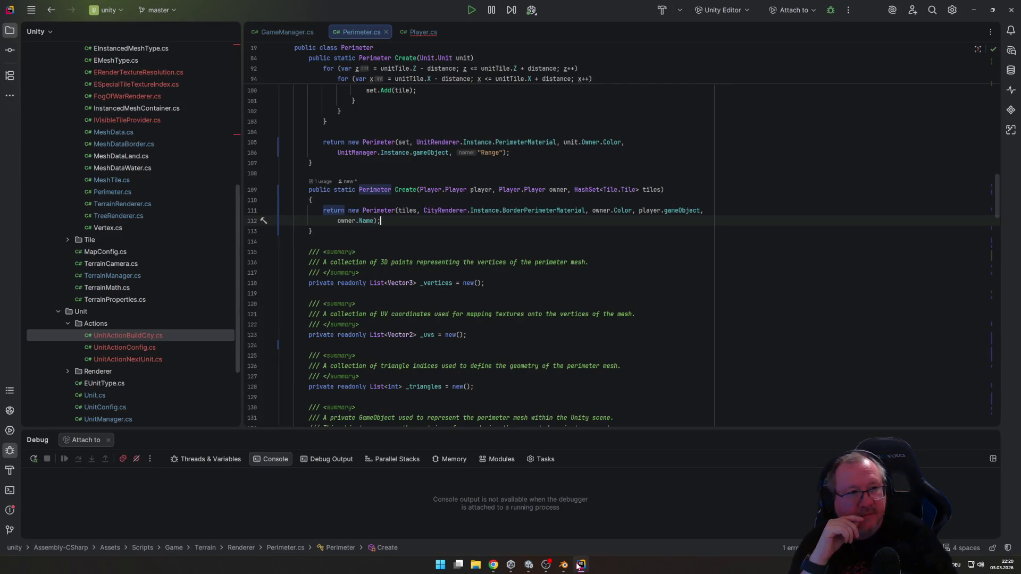
scroll(214, 219, "up", 8)
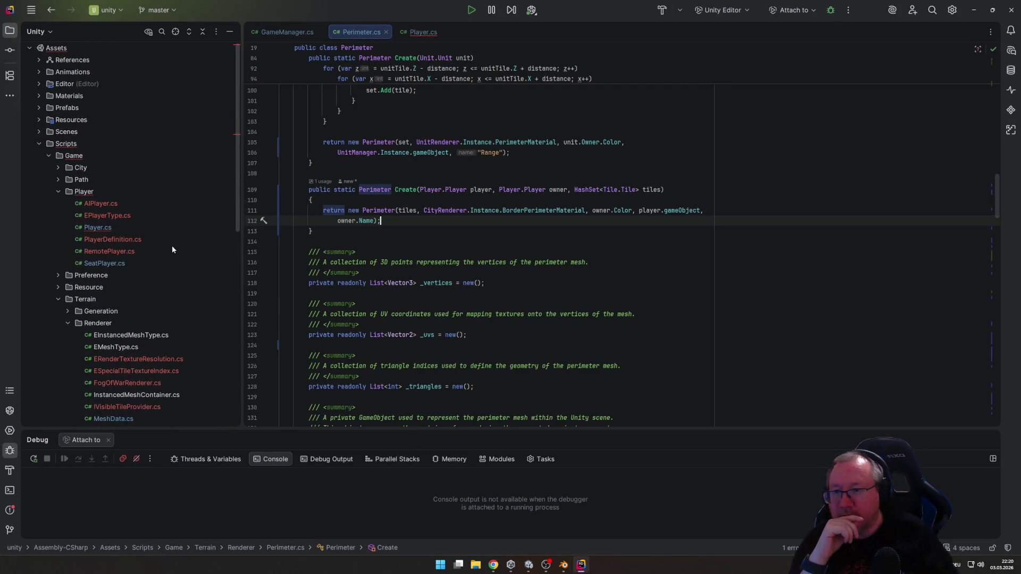
double_click(84, 230)
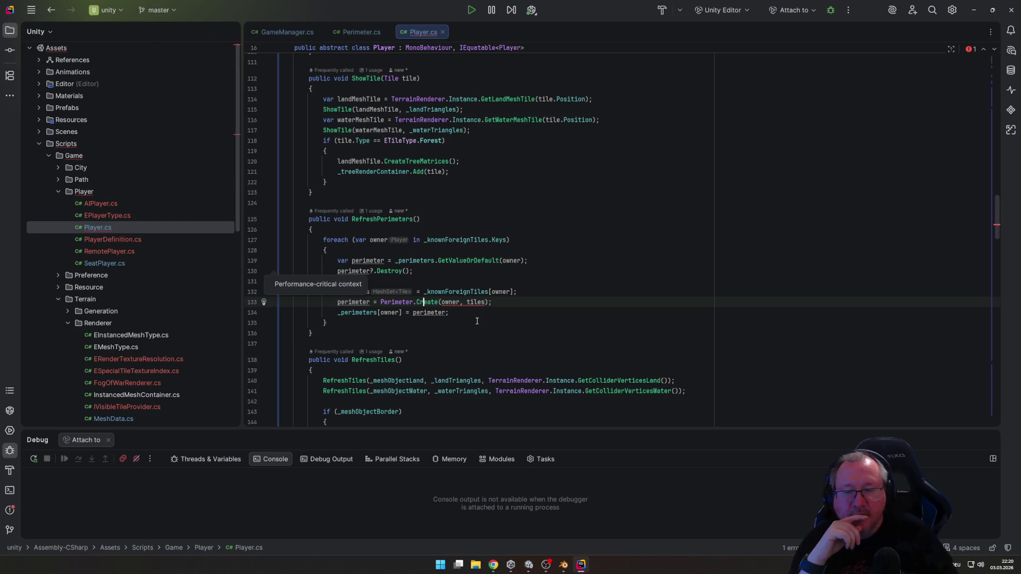
left_click(441, 302)
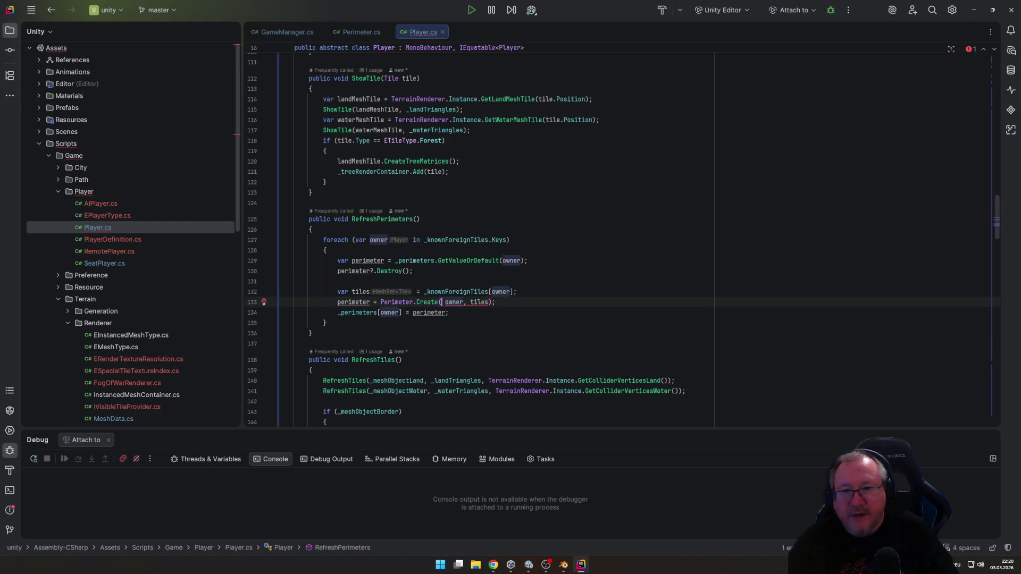
type("this,")
key("End")
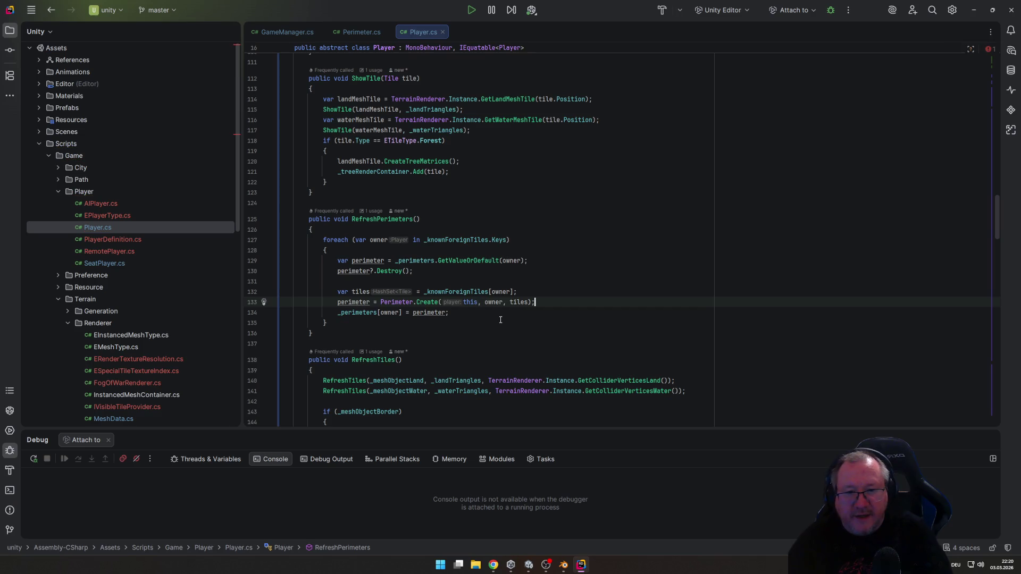
key("Down")
key("Down")
key("Down")
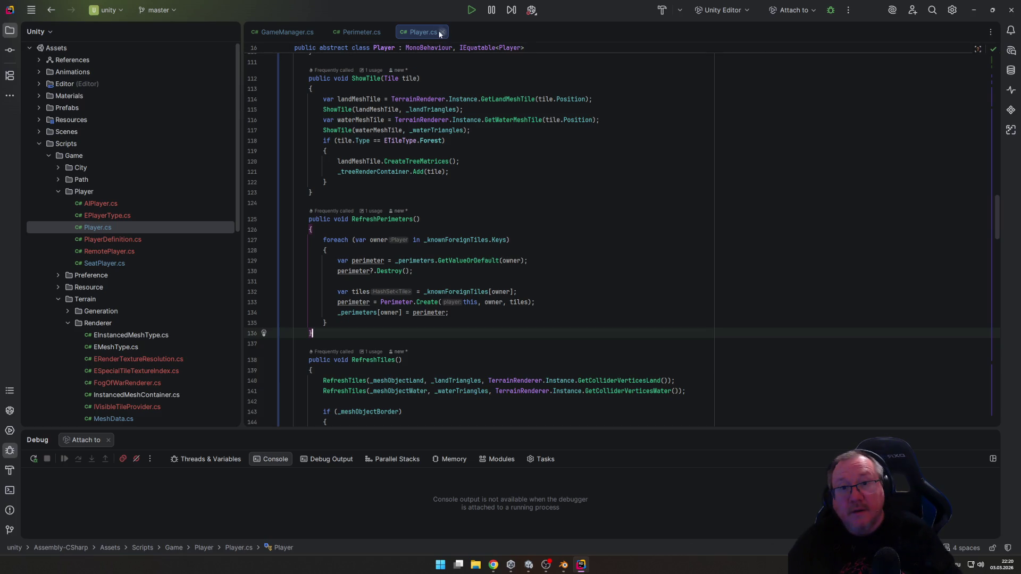
key("alt+Tab")
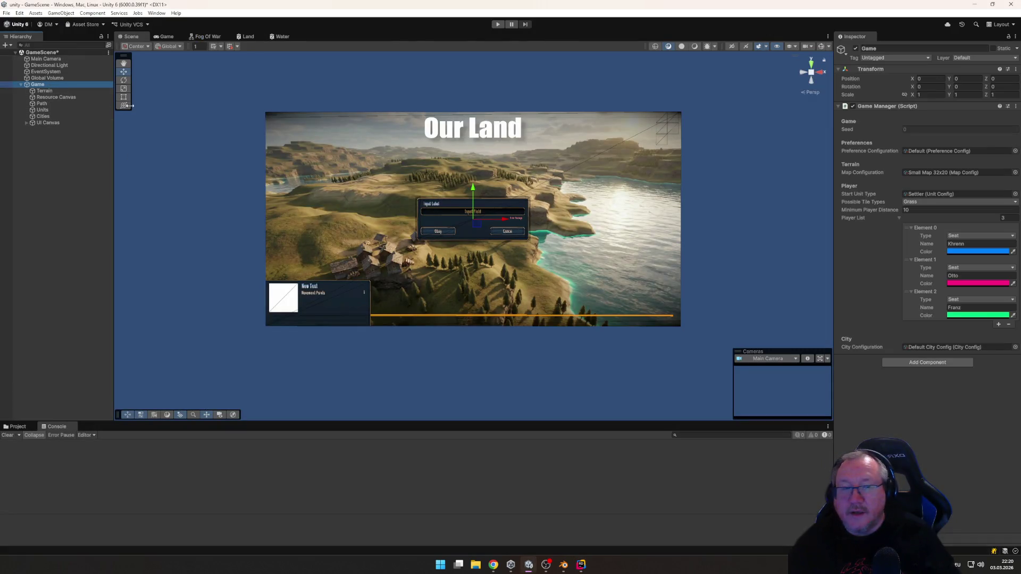
Set the Game object's Minimum Player Distance to 5 and enter Play mode
left_click(923, 209)
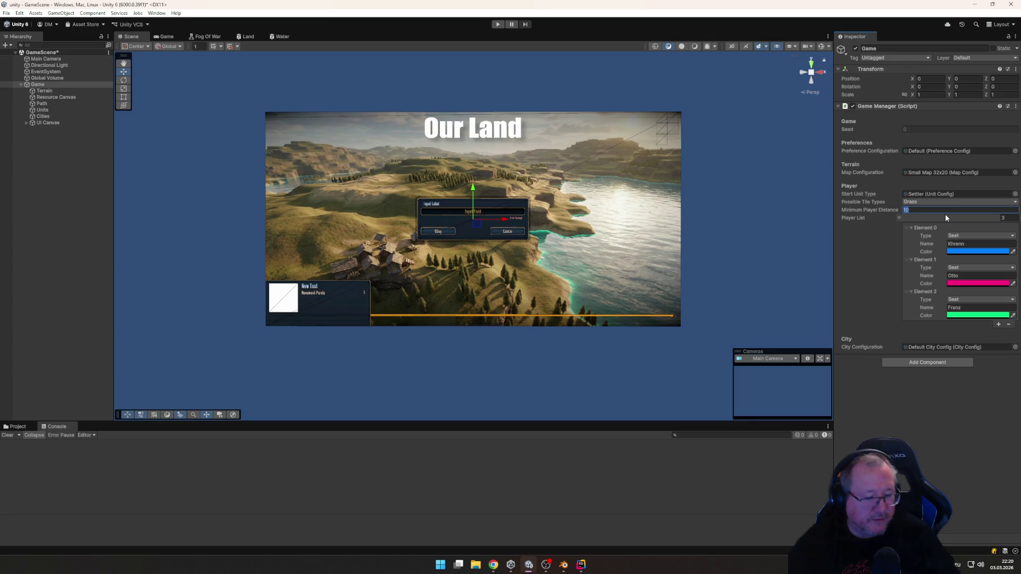
type("5")
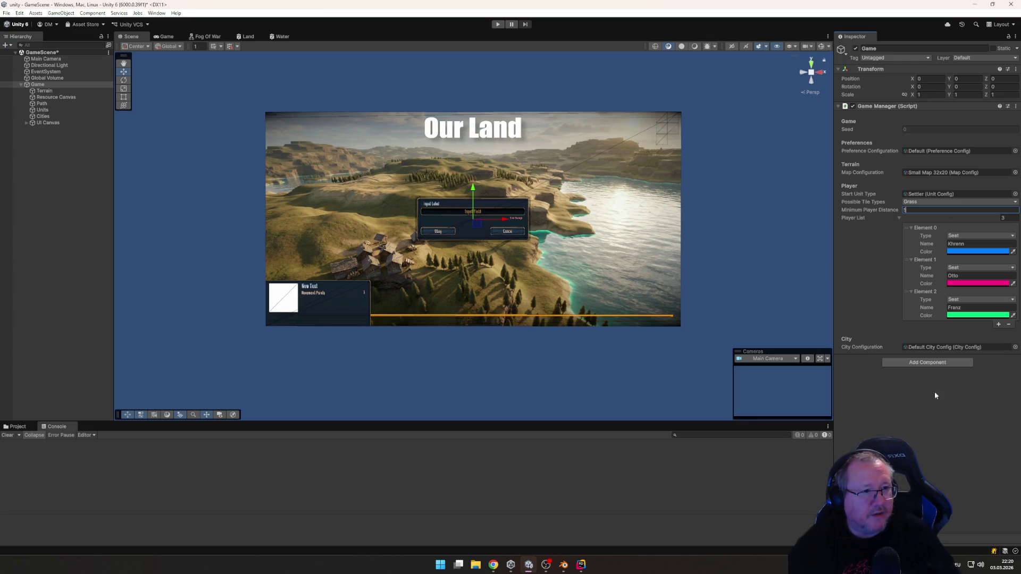
left_click(923, 468)
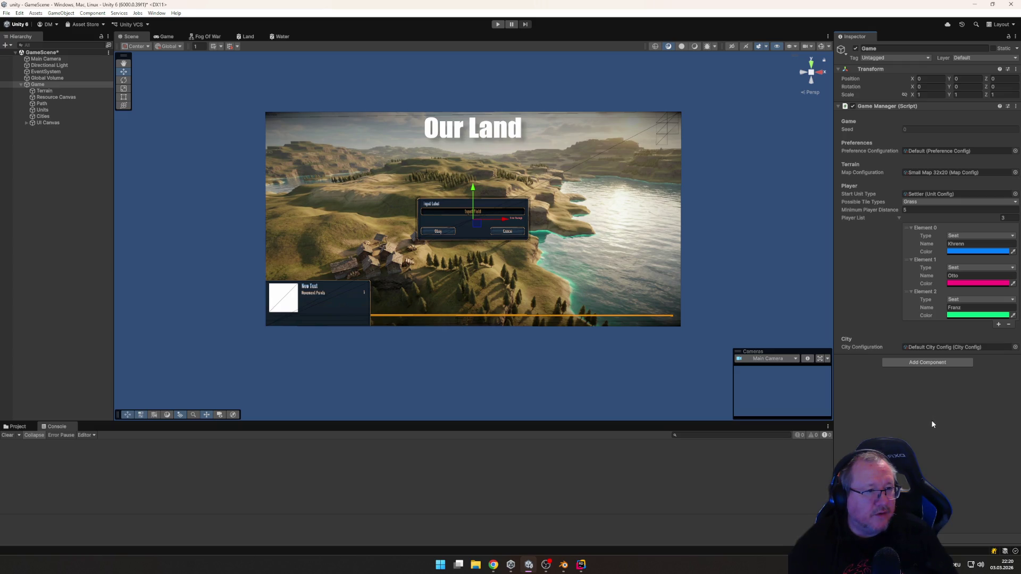
left_click(498, 25)
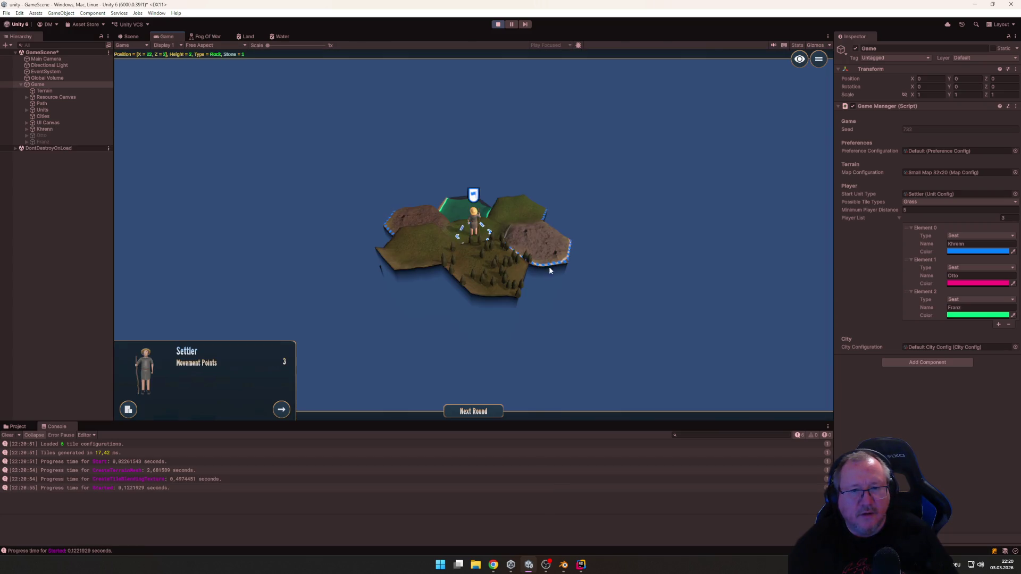
Found the blue player's city Berlin and end the turn
left_click(136, 409)
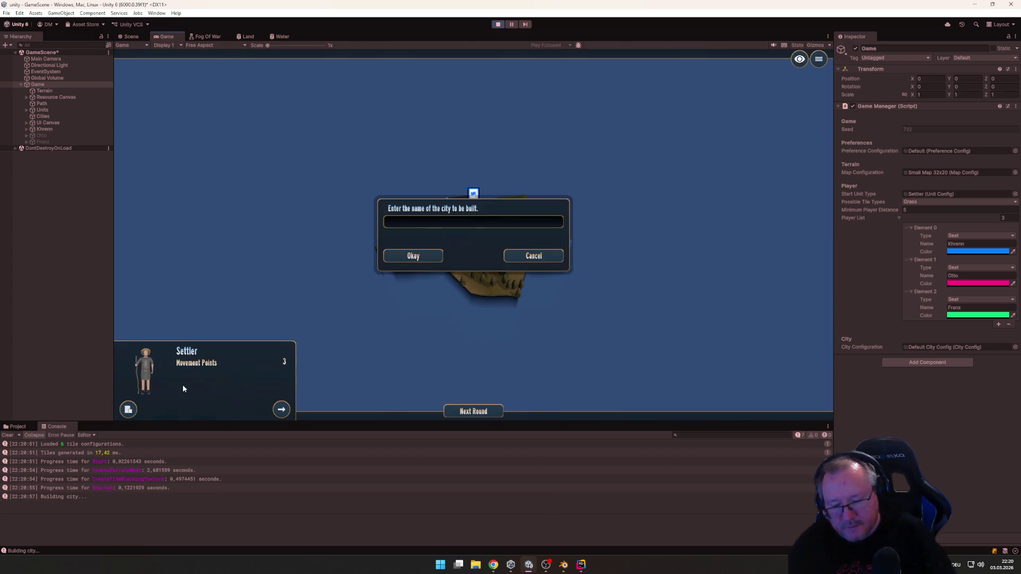
type("Berlin")
key("Return")
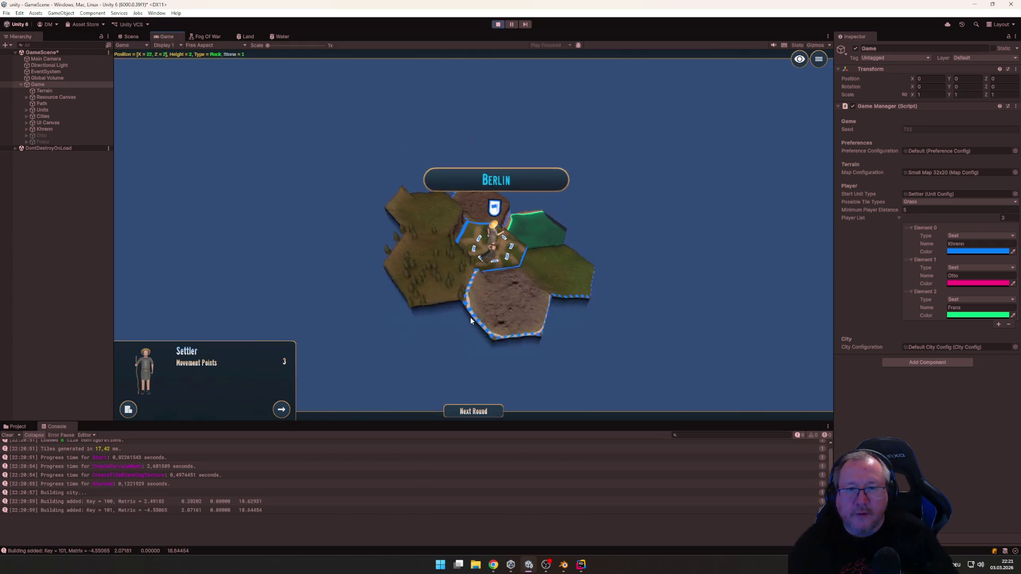
left_click(480, 413)
Have the pink settler found the city Paris
left_click(128, 412)
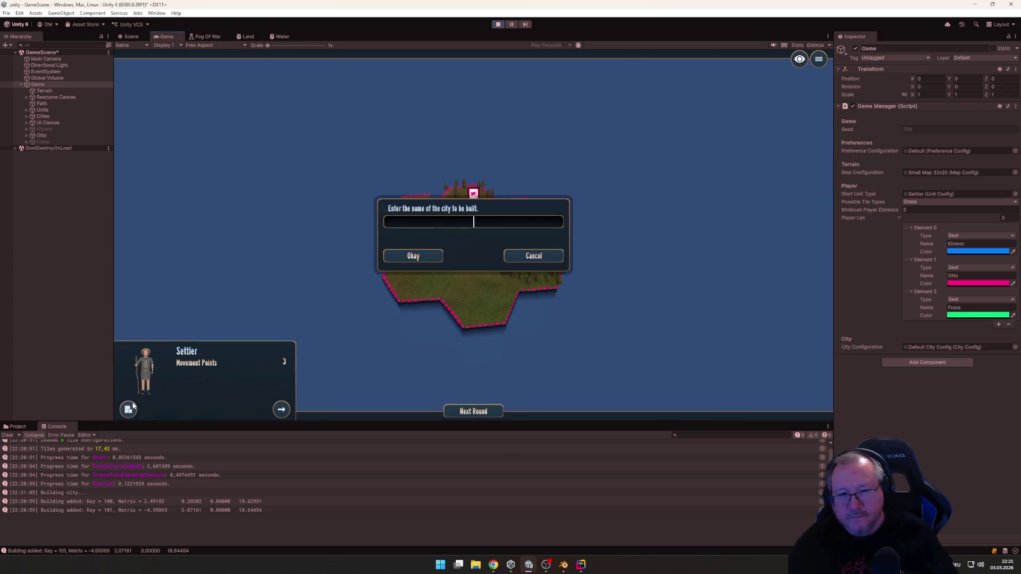
type("Pars")
key("Return")
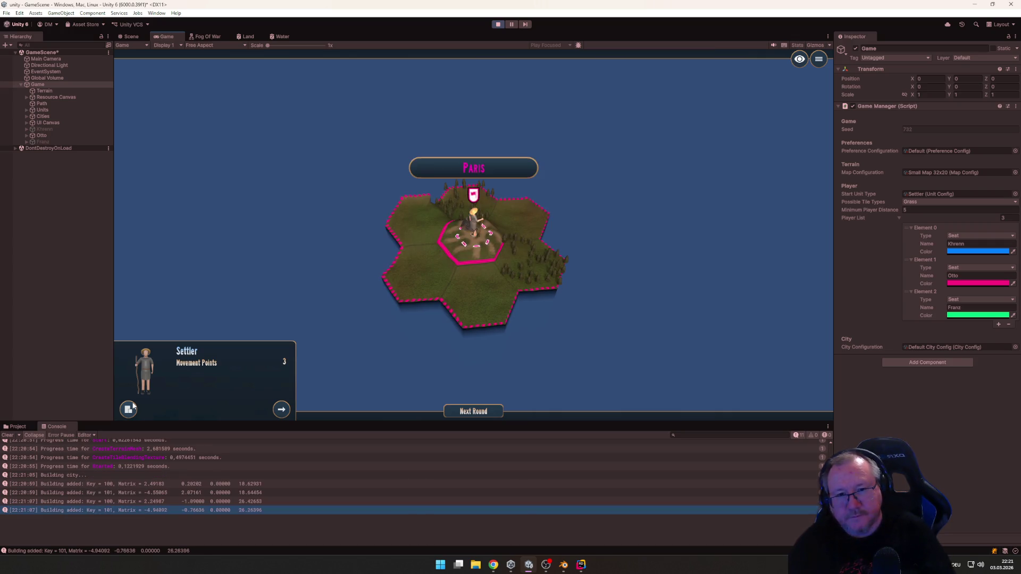
Walk the pink settler three hexes northeast out of Paris
mouse_move(362, 332)
left_mouse_down()
mouse_move(431, 270)
mouse_move(671, 299)
mouse_move(449, 303)
mouse_move(672, 290)
mouse_move(598, 322)
mouse_move(551, 278)
left_mouse_up()
left_click(552, 278)
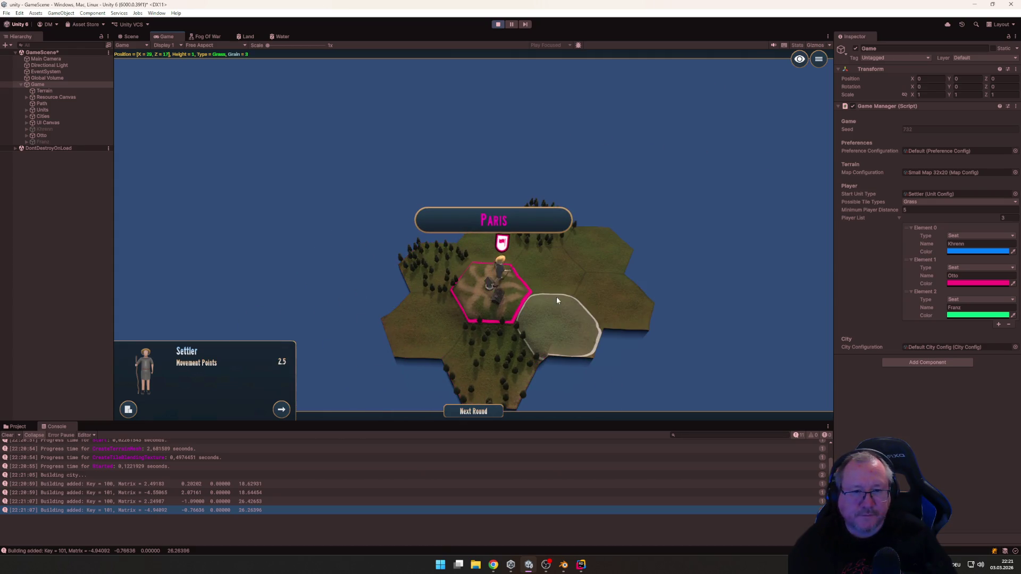
left_click(589, 245)
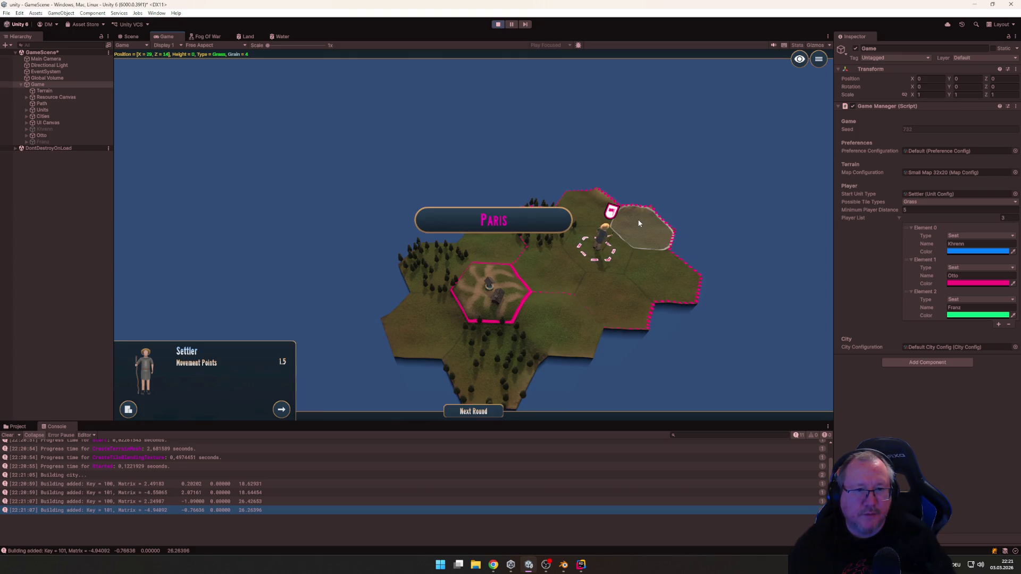
left_click(639, 223)
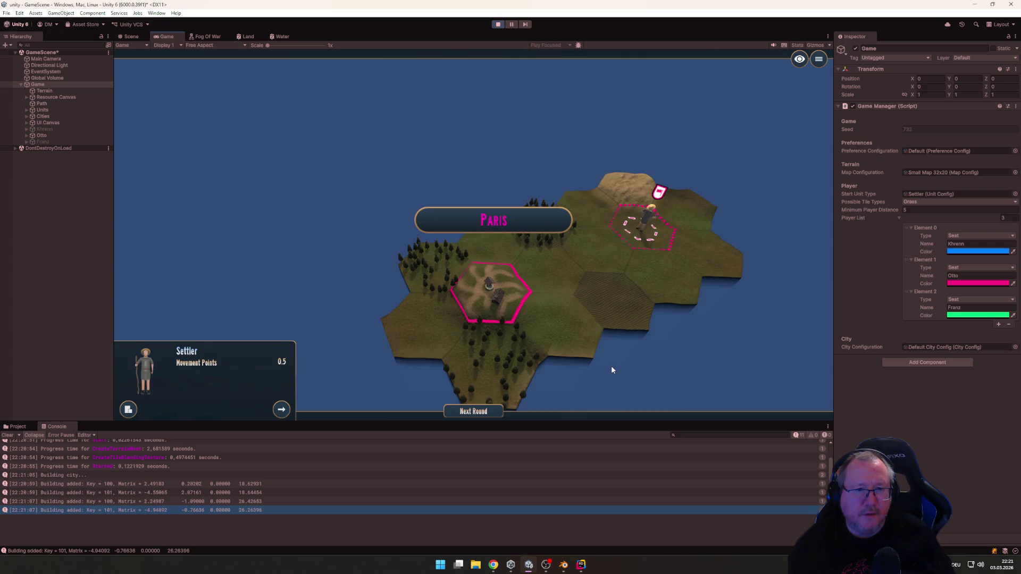
Pass the turn to the green player and found the city Rom
left_click(472, 412)
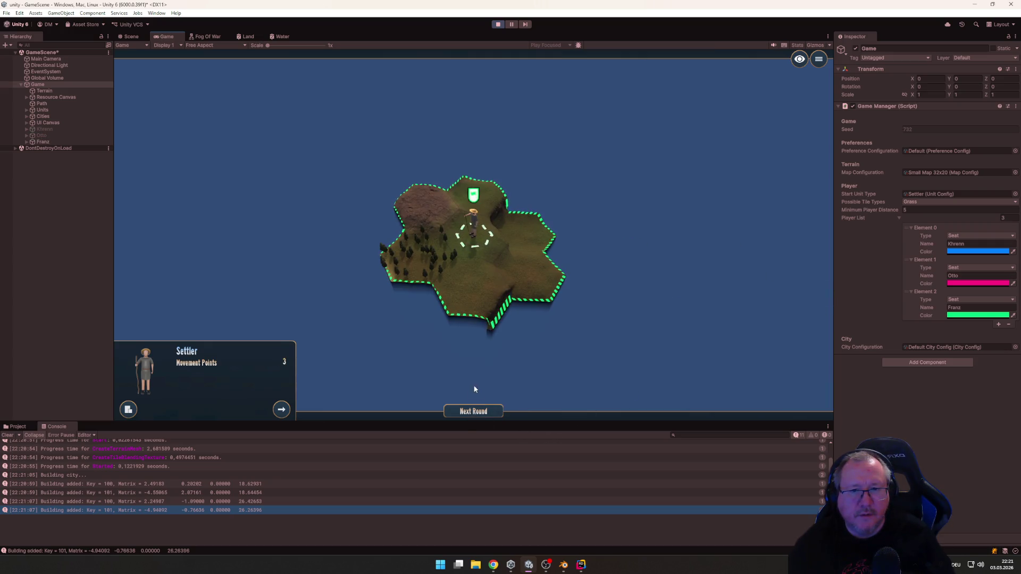
key("b")
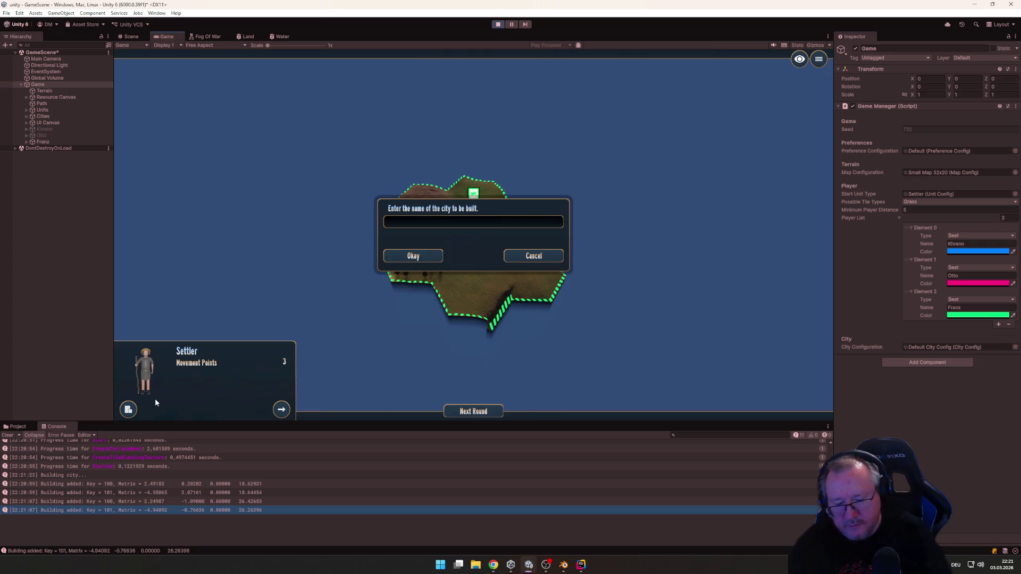
type("Rom")
key("Return")
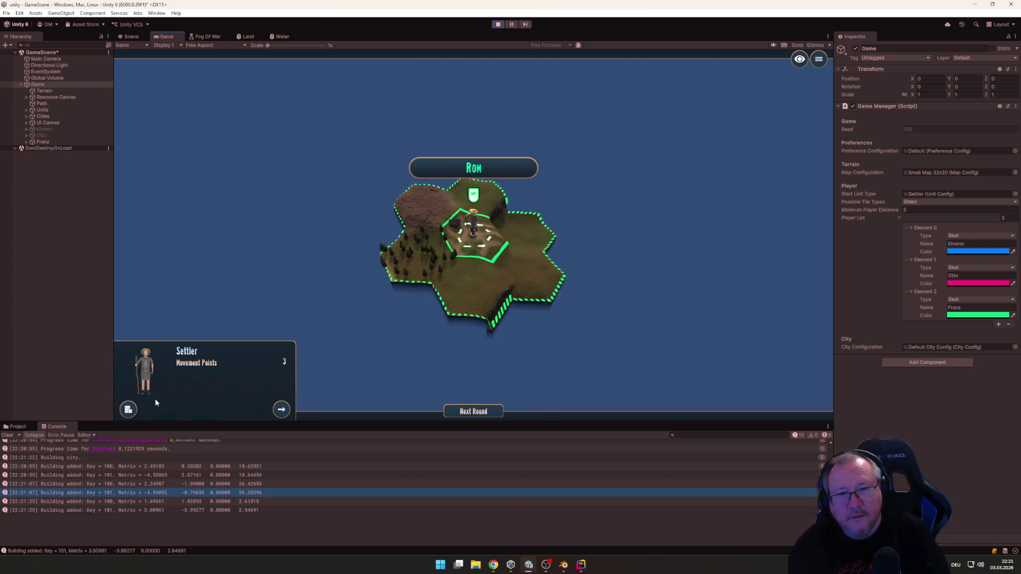
Move Rom's settler two tiles onward and end the round
mouse_move(266, 396)
left_mouse_down()
mouse_move(419, 289)
mouse_move(716, 276)
mouse_move(365, 316)
mouse_move(544, 278)
mouse_move(680, 278)
mouse_move(424, 312)
mouse_move(517, 288)
mouse_move(668, 273)
mouse_move(560, 287)
mouse_move(726, 301)
mouse_move(698, 319)
left_mouse_up()
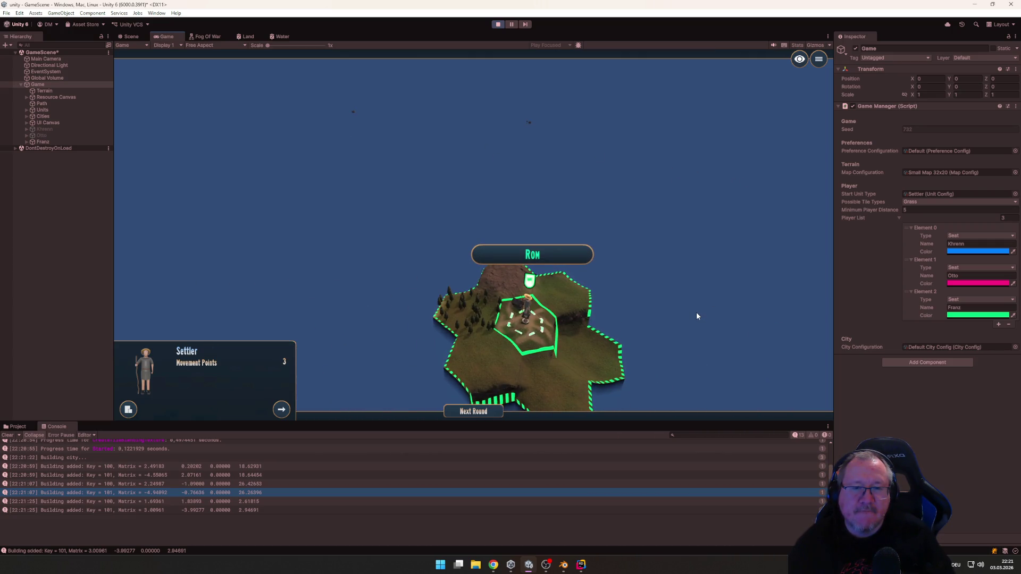
left_click(568, 307)
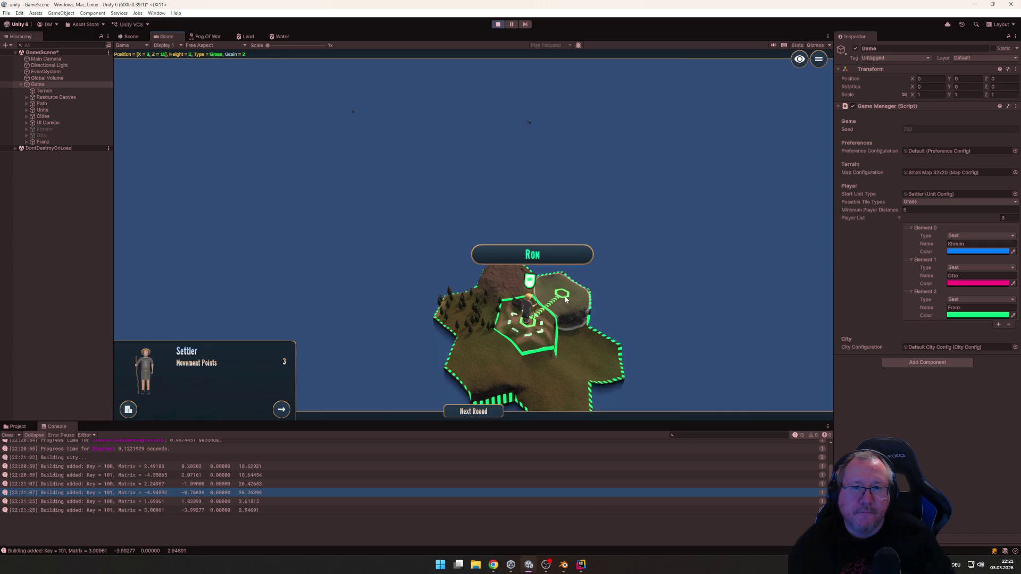
left_click(587, 308)
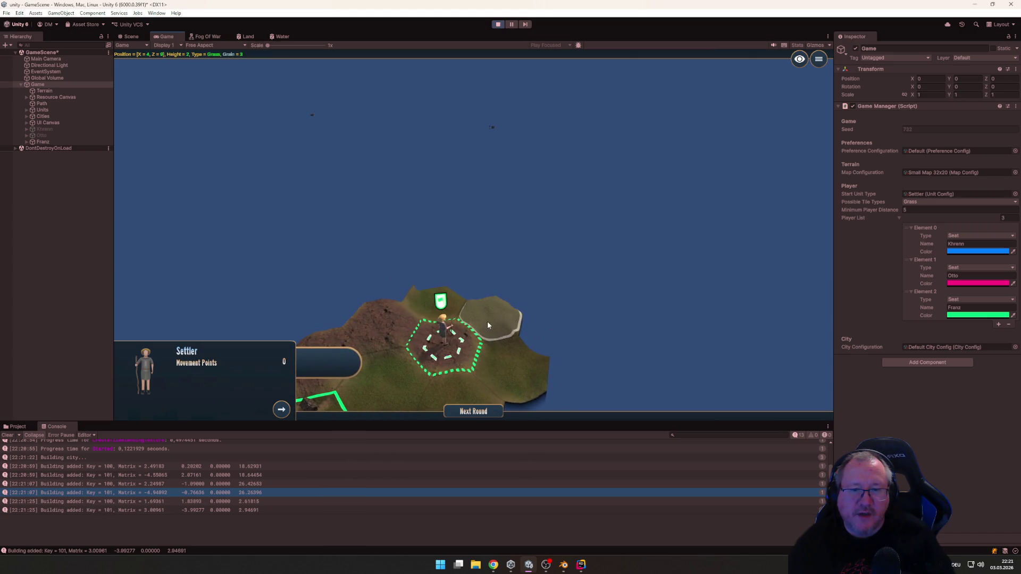
left_click(470, 412)
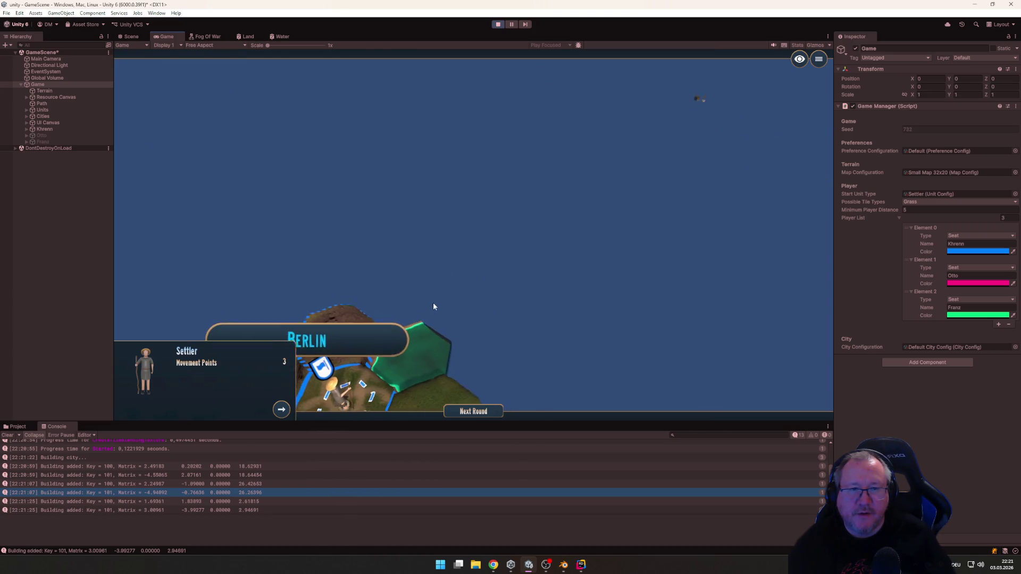
Stop Play mode and set Minimum Player Distance to 3
left_click(497, 24)
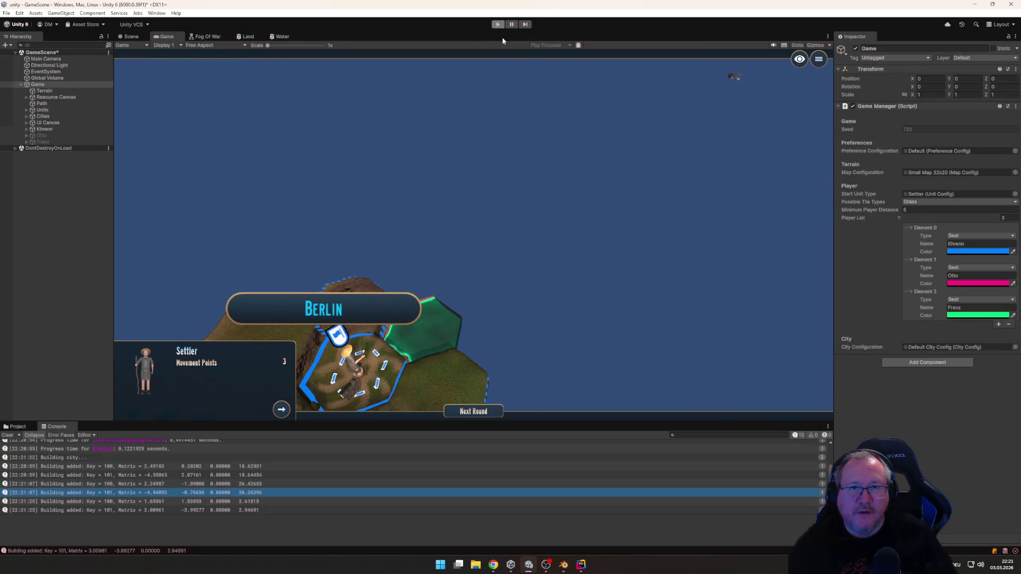
left_click(929, 209)
type("3")
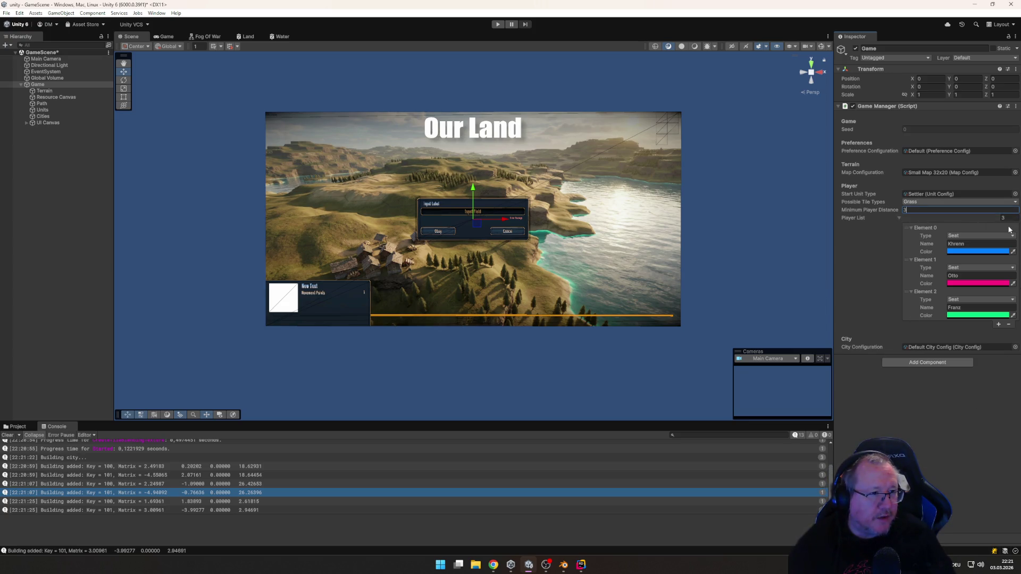
Add a fourth Player List entry coloured orange (R 1, G 0.5, B 0) and start Play mode
left_click(999, 325)
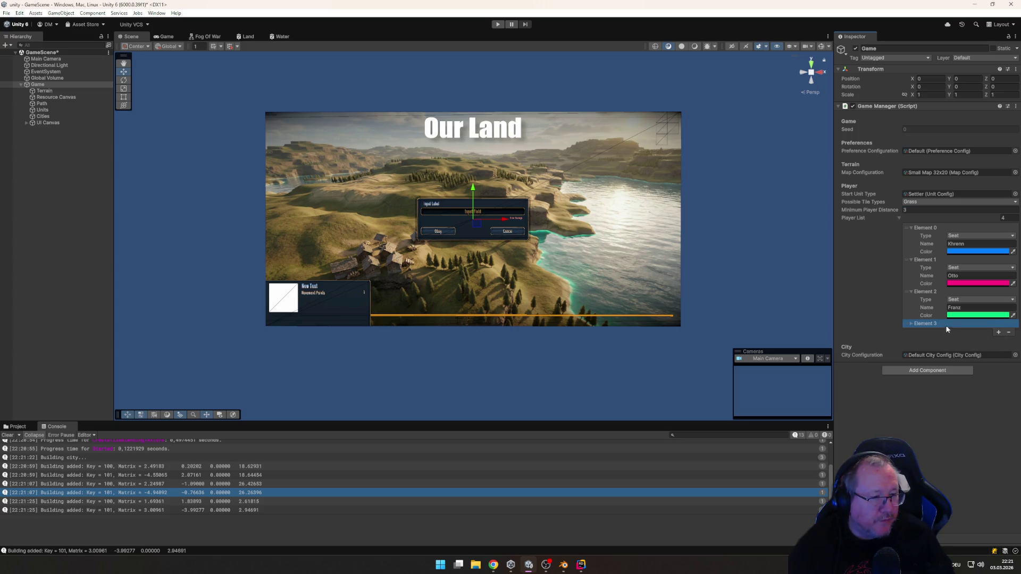
left_click(910, 323)
type("Peter")
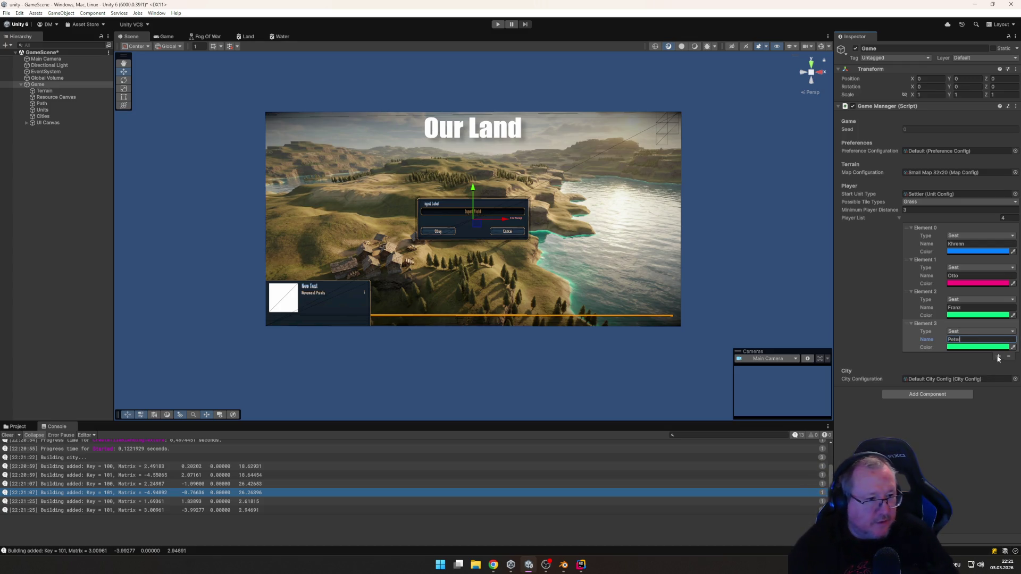
left_click(987, 348)
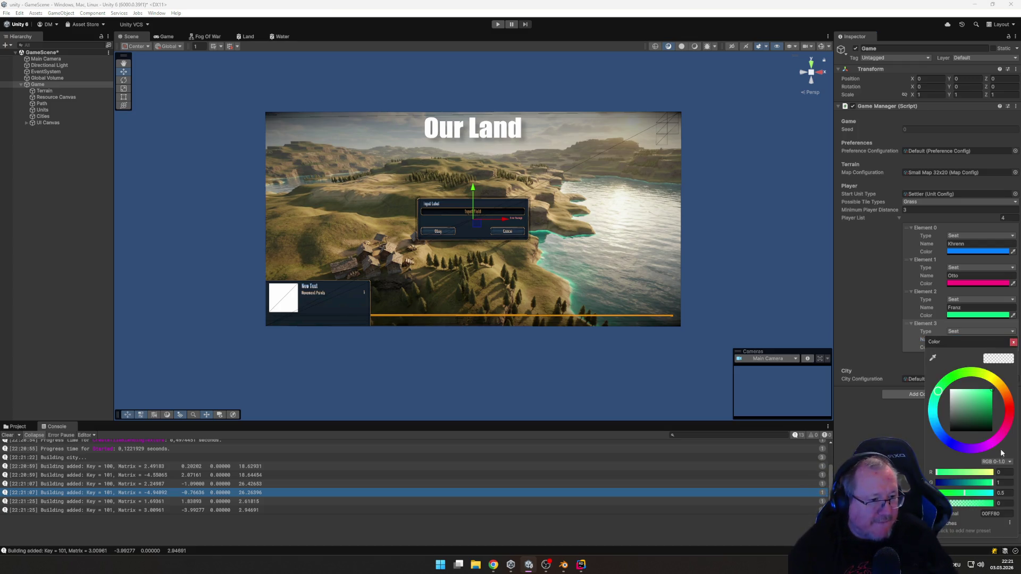
type("1")
left_click(1008, 482)
type("0")
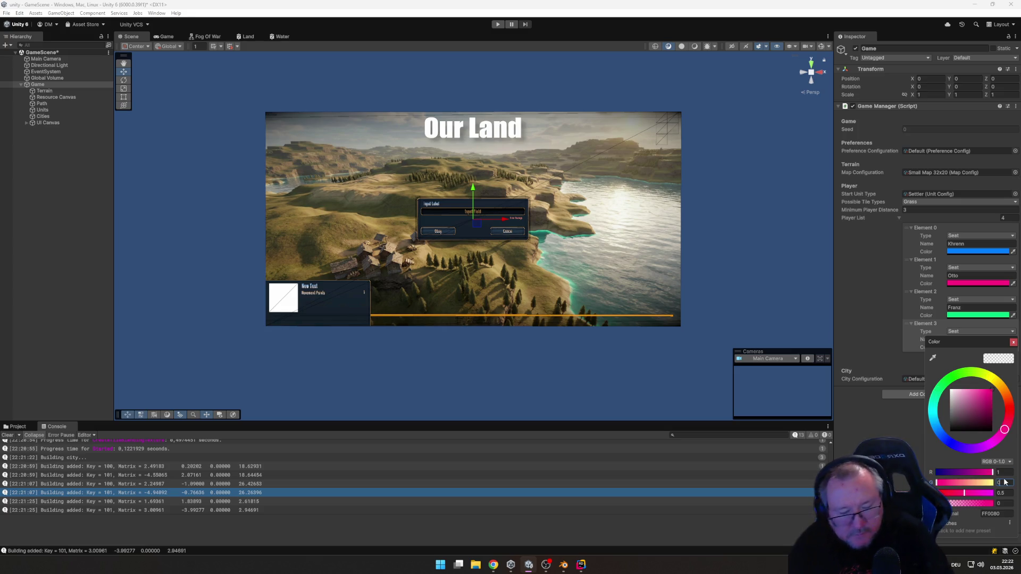
type(".5")
key("Tab")
type("0")
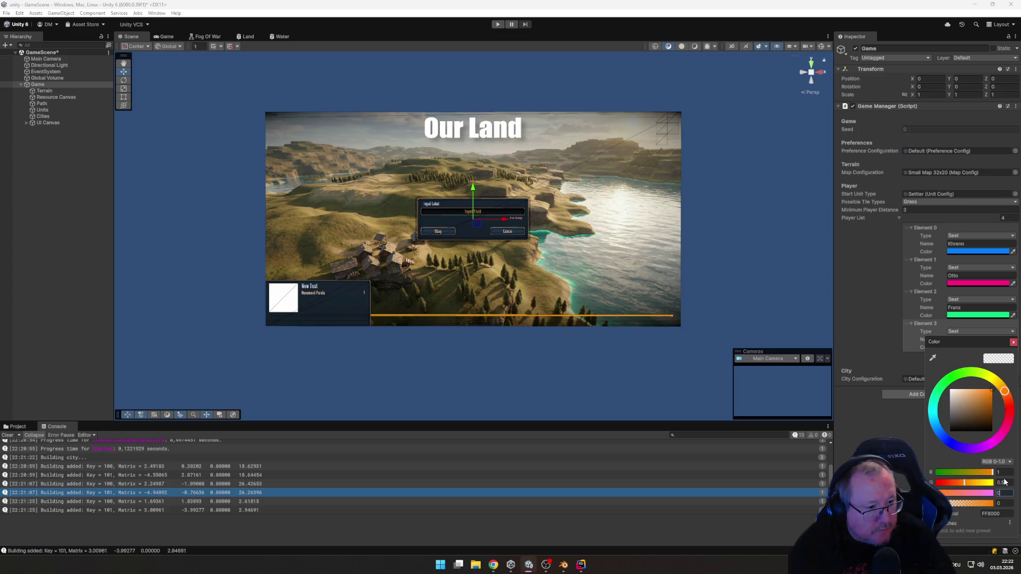
left_click(1014, 343)
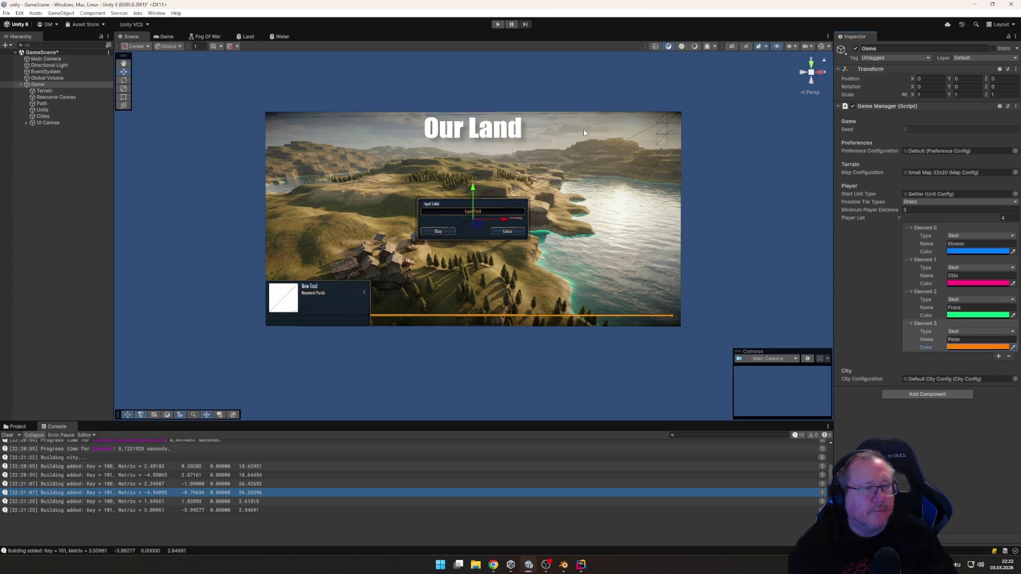
left_click(500, 26)
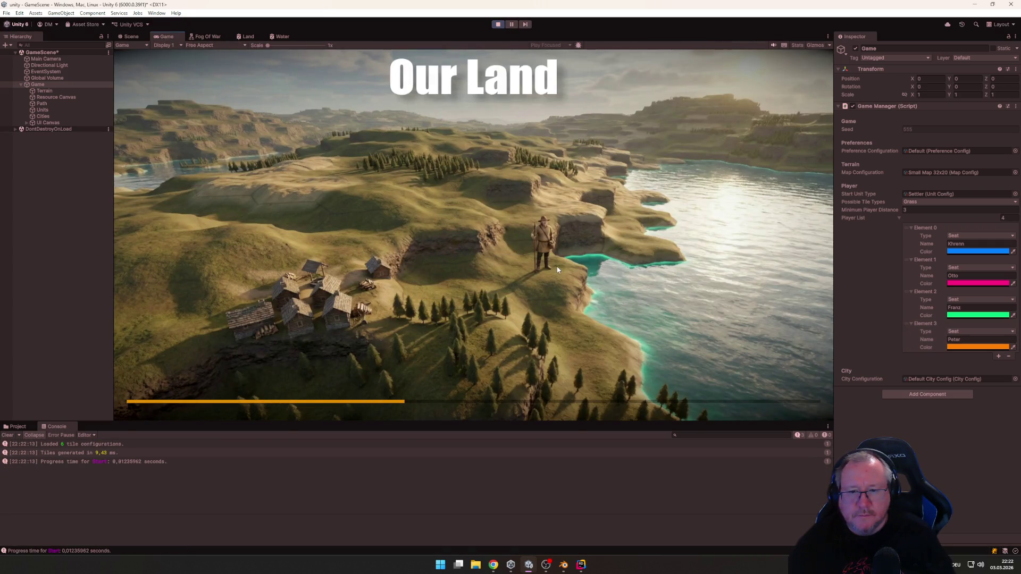
Found the blue player's city Berlin and end its turn
key("alt+Tab")
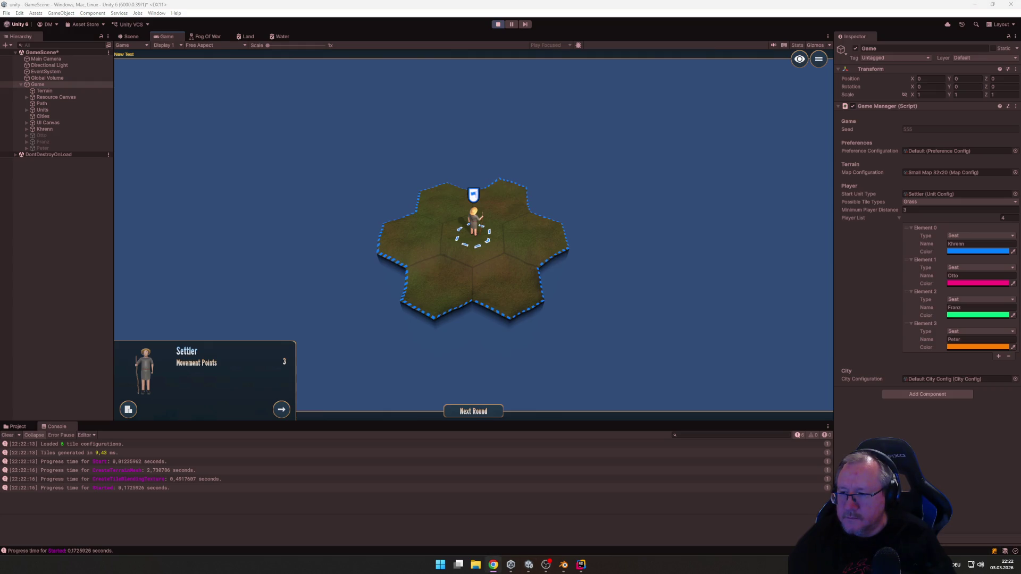
left_click(128, 409)
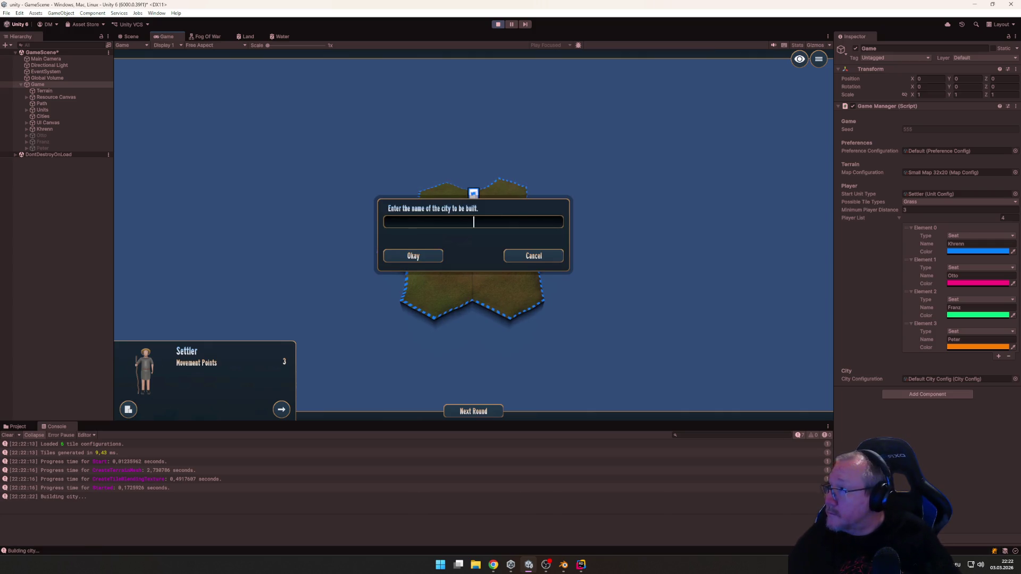
key("alt+Tab")
left_click(459, 226)
type("Berlin")
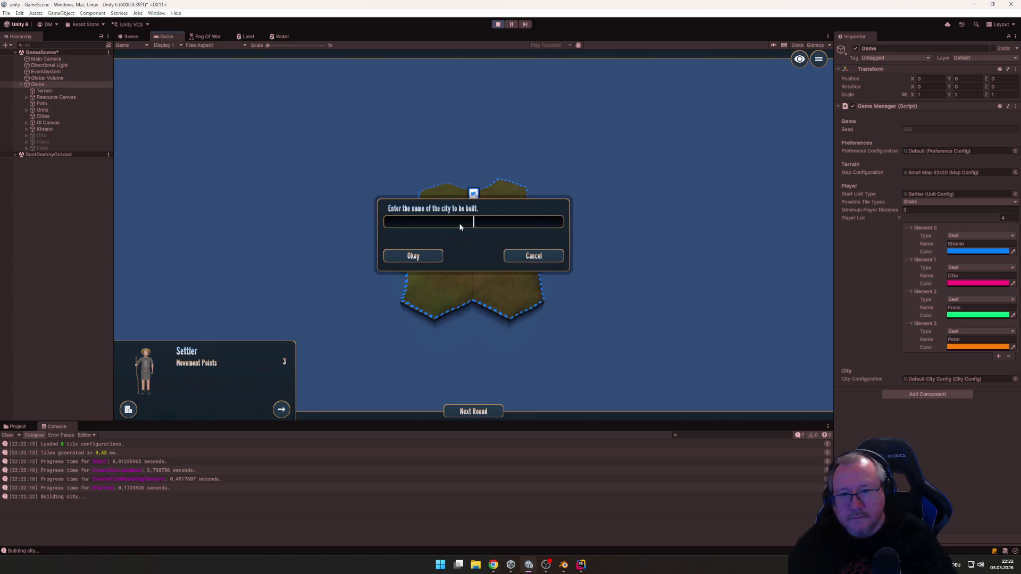
key("Return")
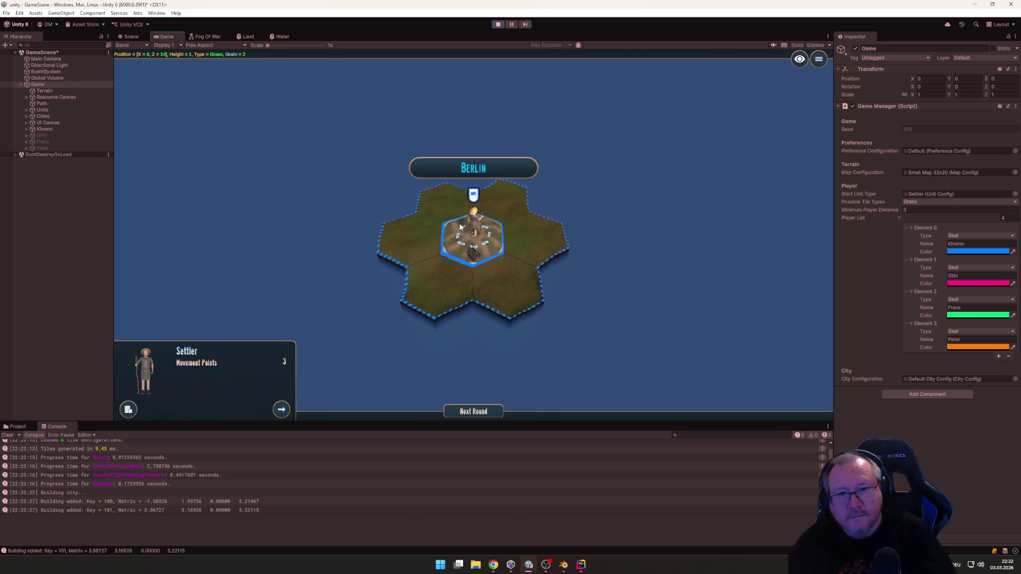
left_click(128, 410)
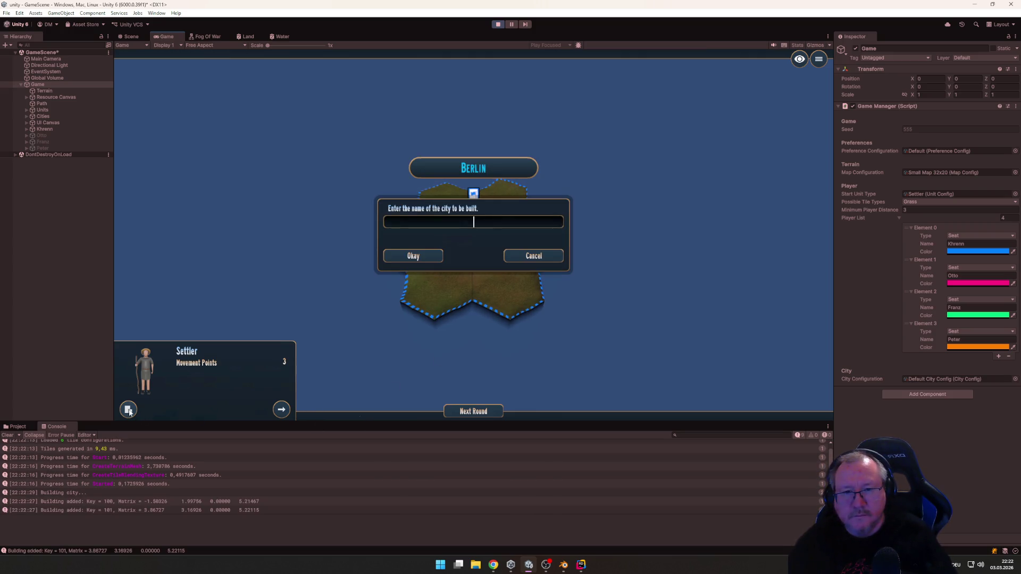
key("Escape")
left_click(471, 411)
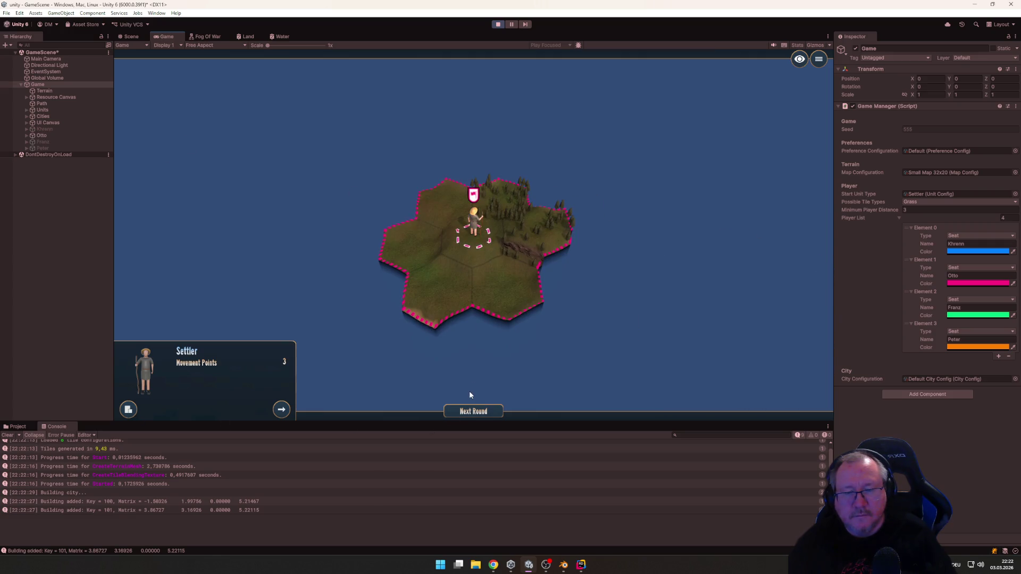
Found the pink player's city Paris and end its turn
left_click(128, 409)
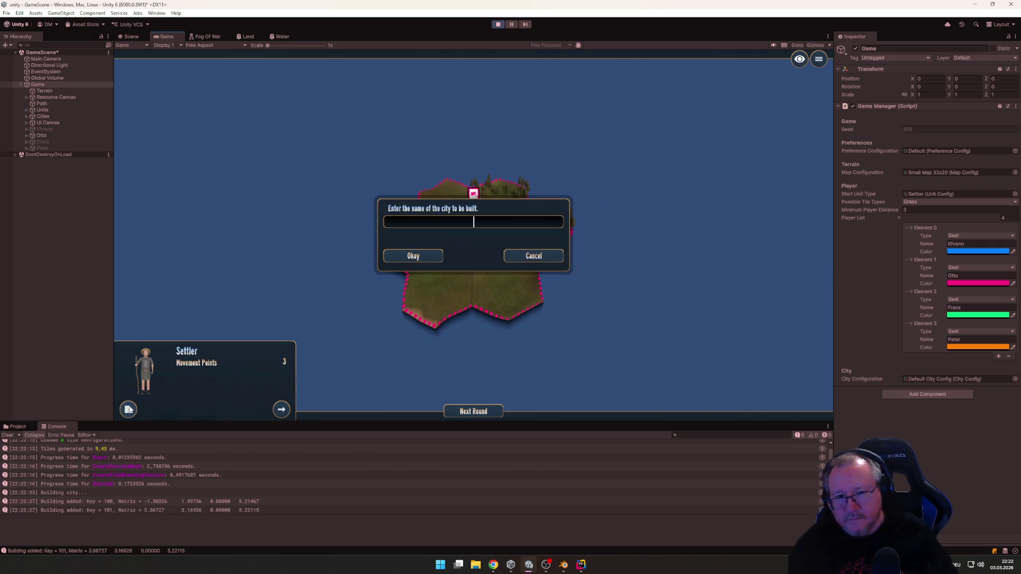
type("Paris")
key("Return")
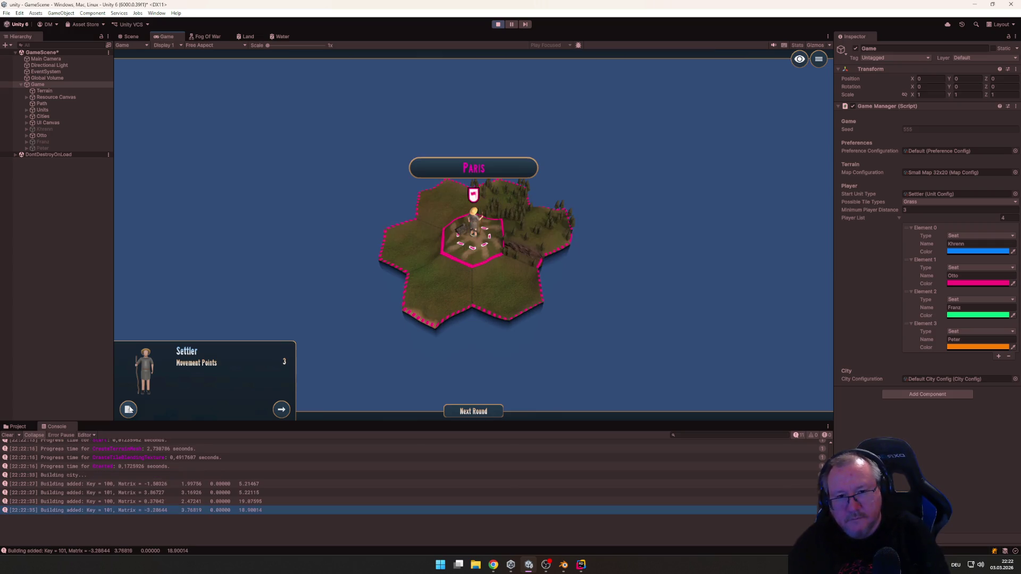
left_click(485, 417)
Found the green player's city Rom and end its turn
left_click(128, 414)
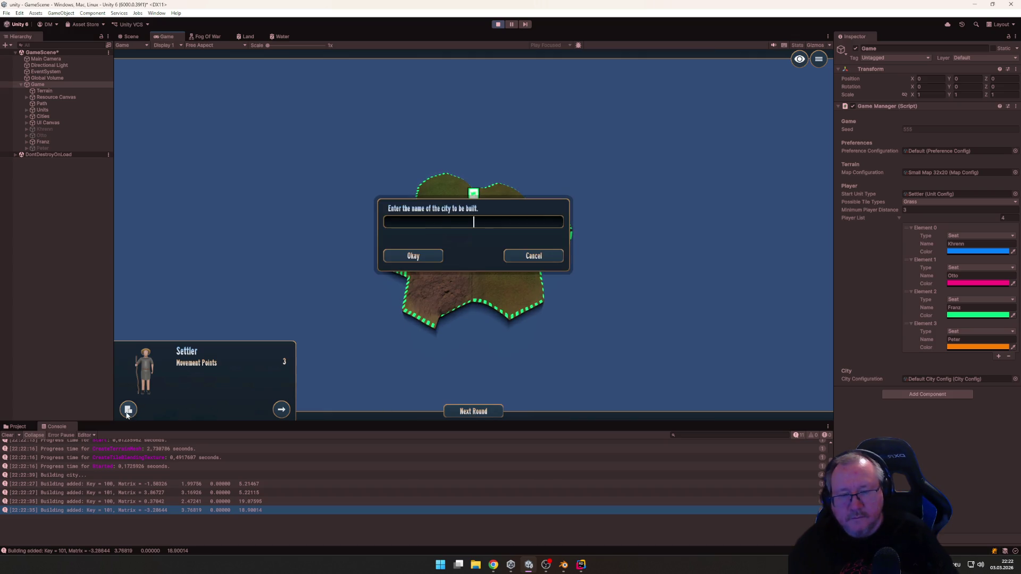
type("Rom")
key("Return")
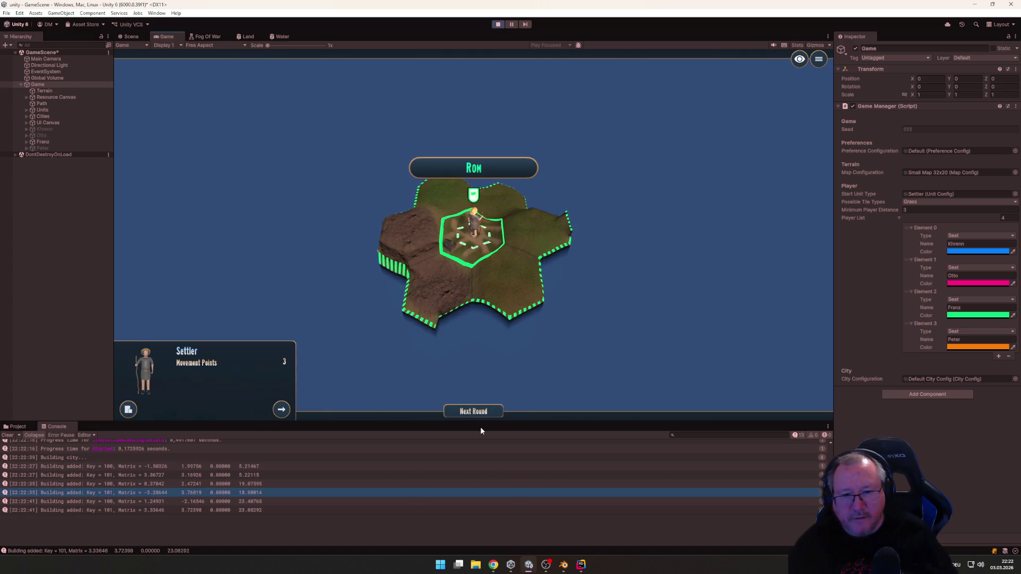
left_click(478, 412)
Found the orange player's city Oslo
left_click(128, 410)
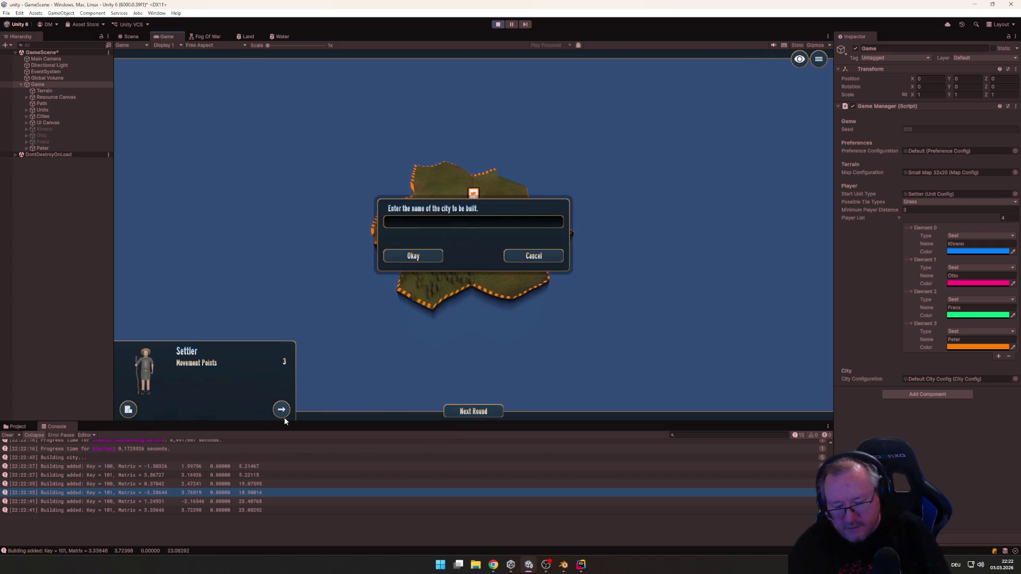
type("Oslo")
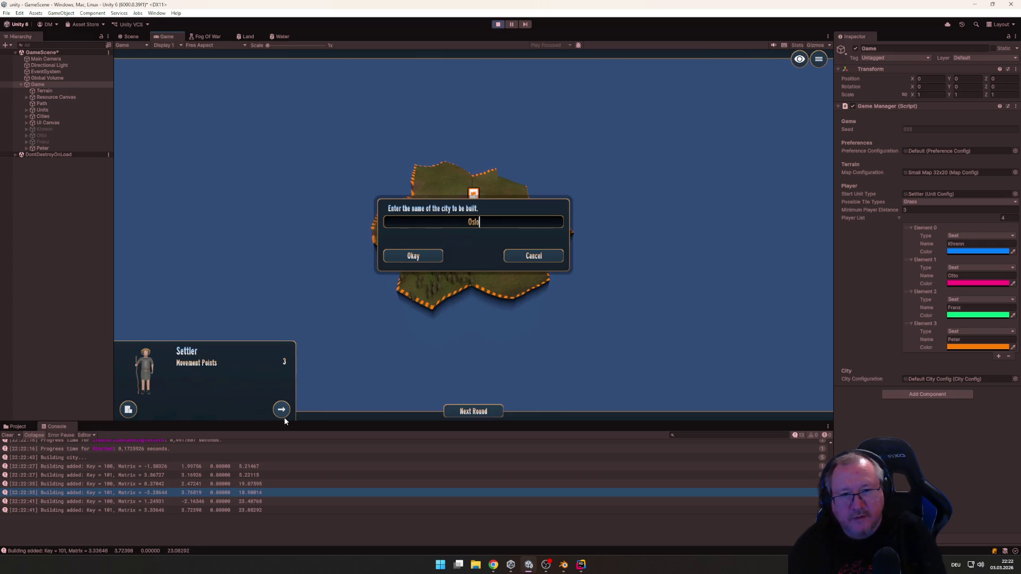
key("Return")
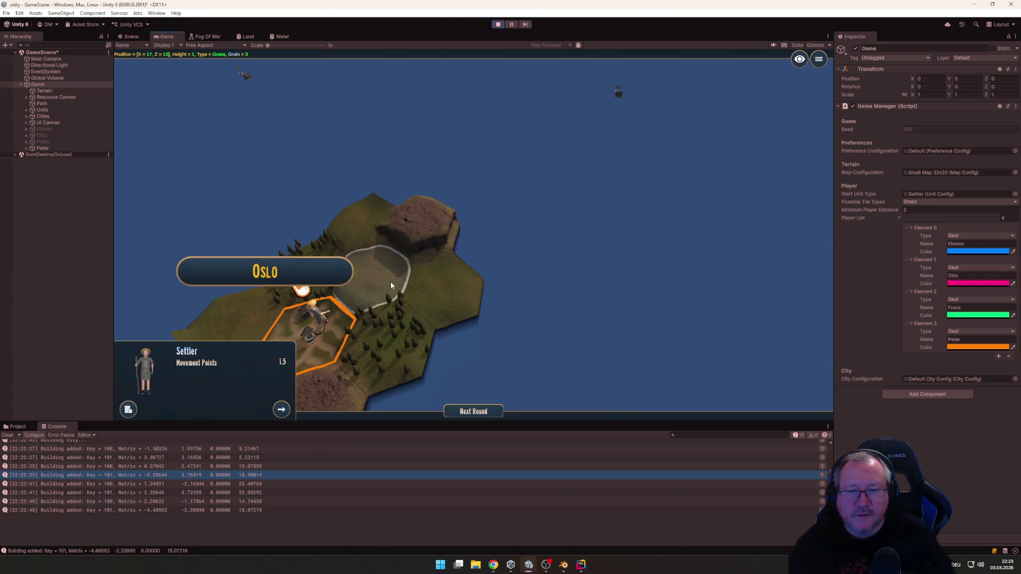
Move Oslo's settler one tile, then Berlin's settler three tiles, ending each turn
left_click(390, 286)
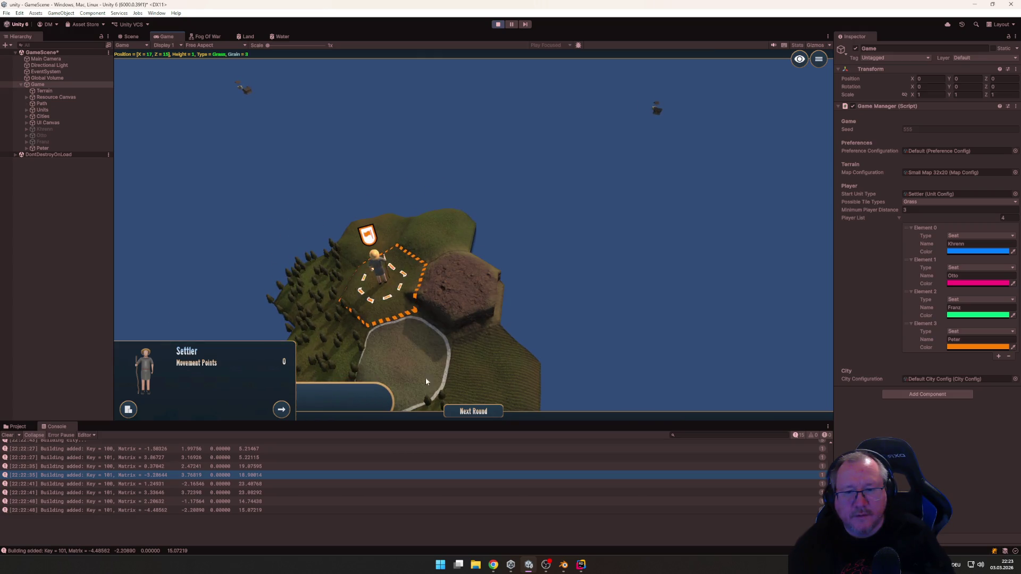
left_click(473, 411)
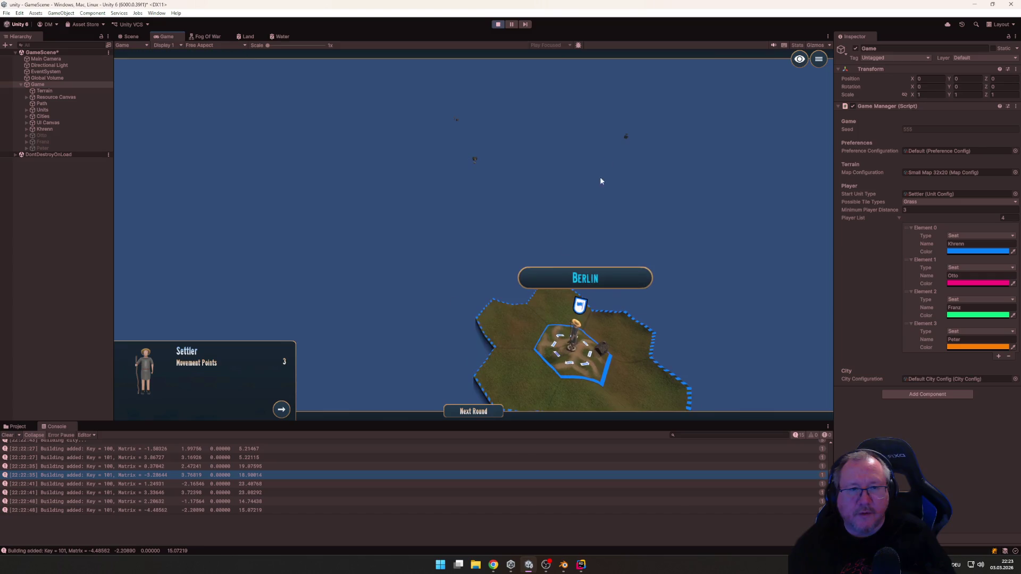
left_click(553, 303)
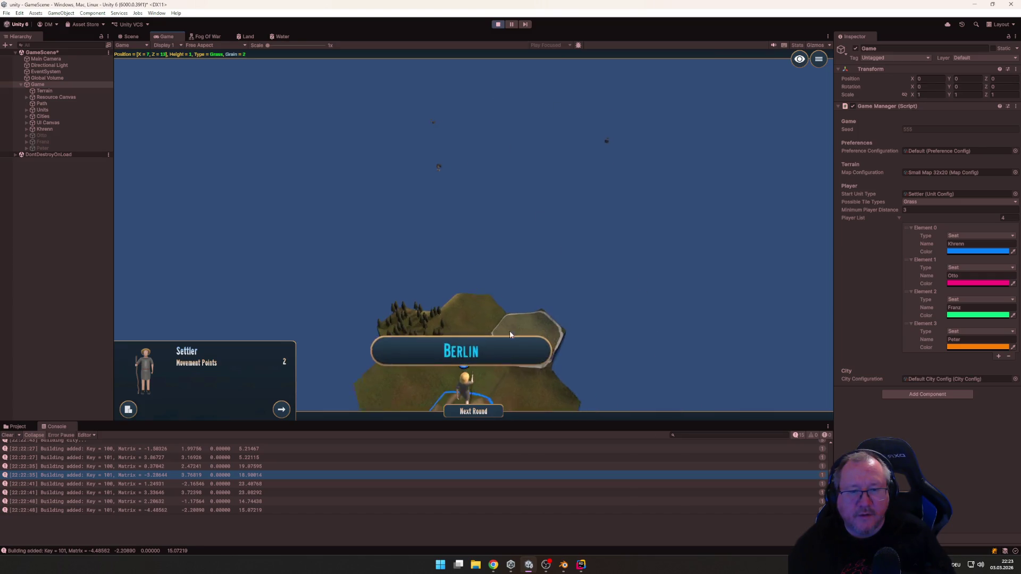
left_click(450, 334)
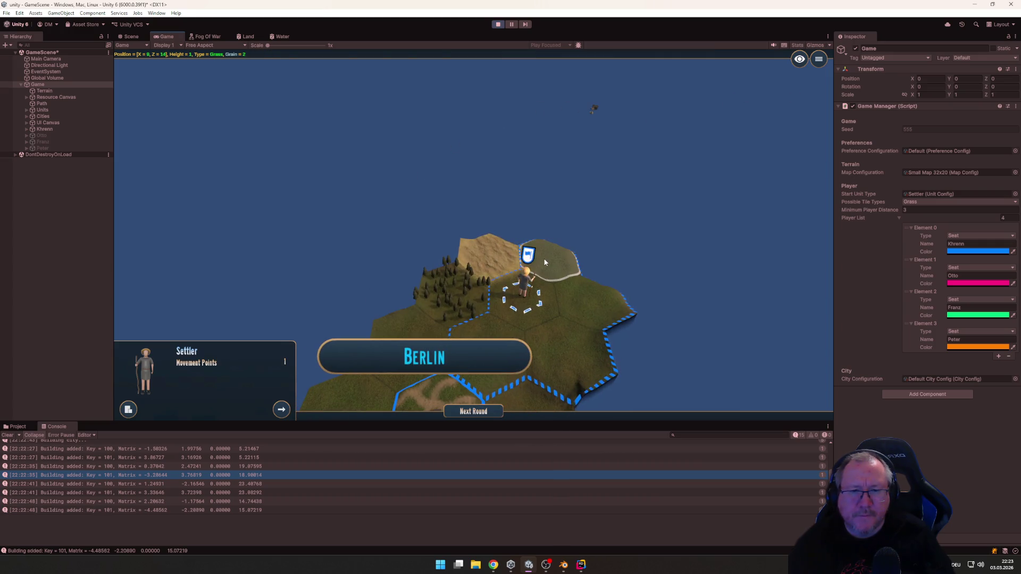
left_click(544, 261)
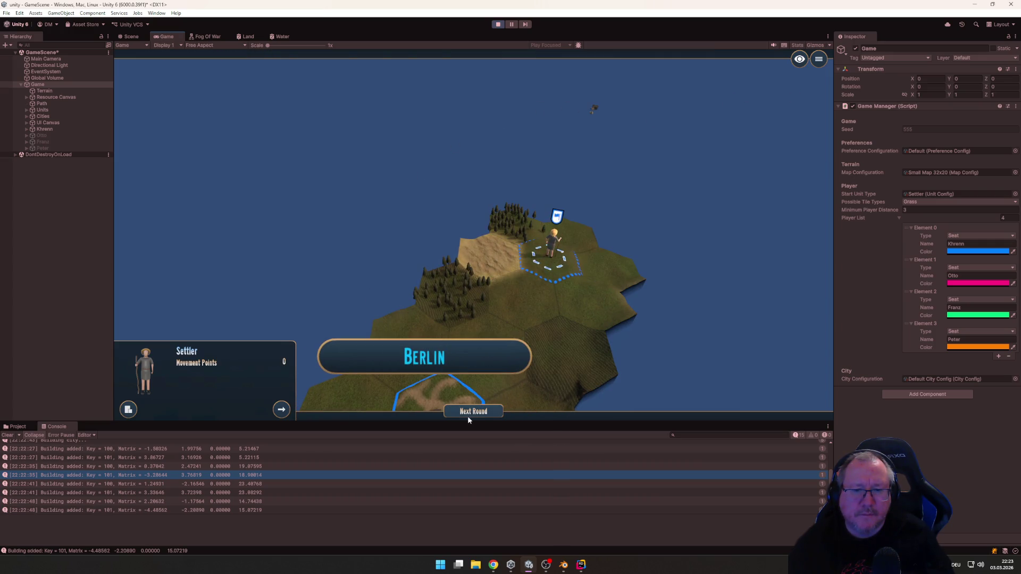
left_click(468, 412)
Walk Paris's settler north onto the forest tile and pass the turn
mouse_move(509, 373)
left_mouse_down()
mouse_move(420, 276)
mouse_move(435, 272)
mouse_move(461, 302)
mouse_move(332, 301)
mouse_move(438, 315)
left_mouse_up()
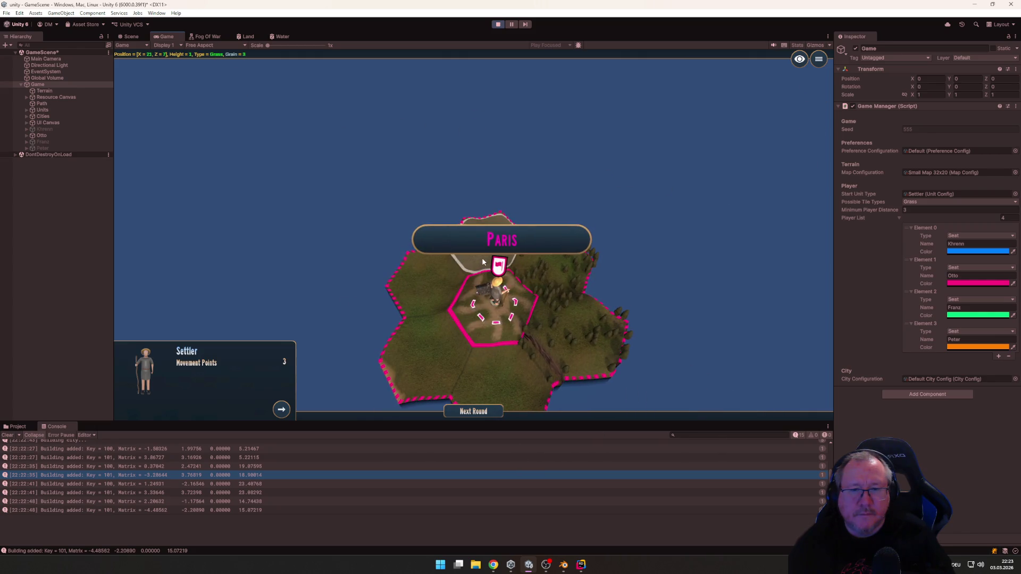
left_click(483, 262)
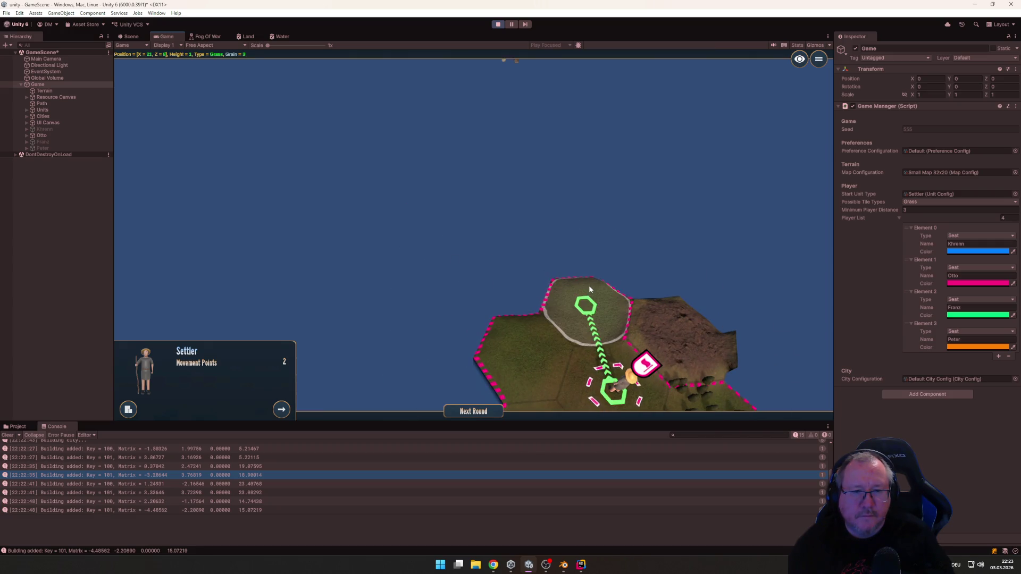
left_click(589, 288)
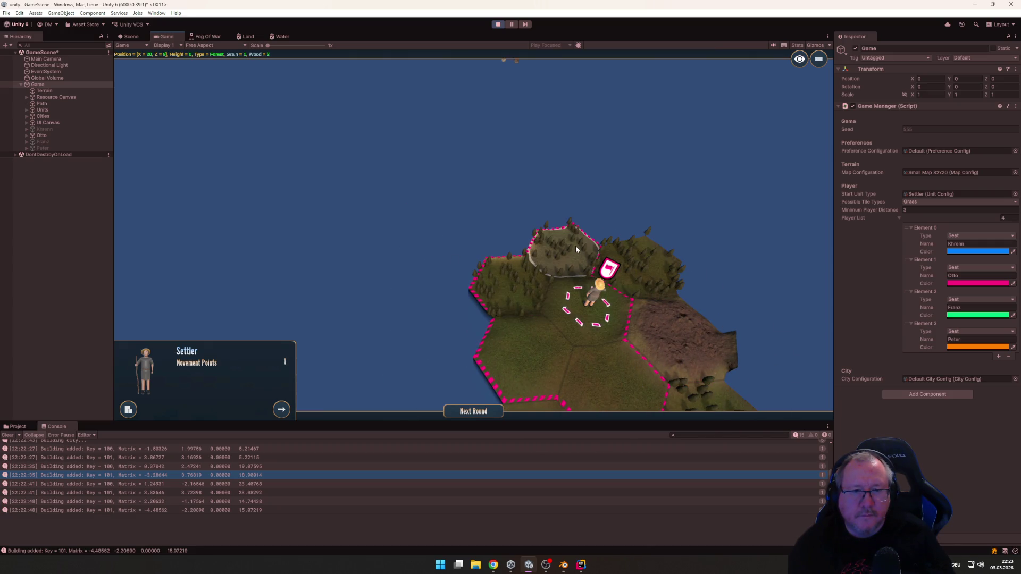
left_click(575, 248)
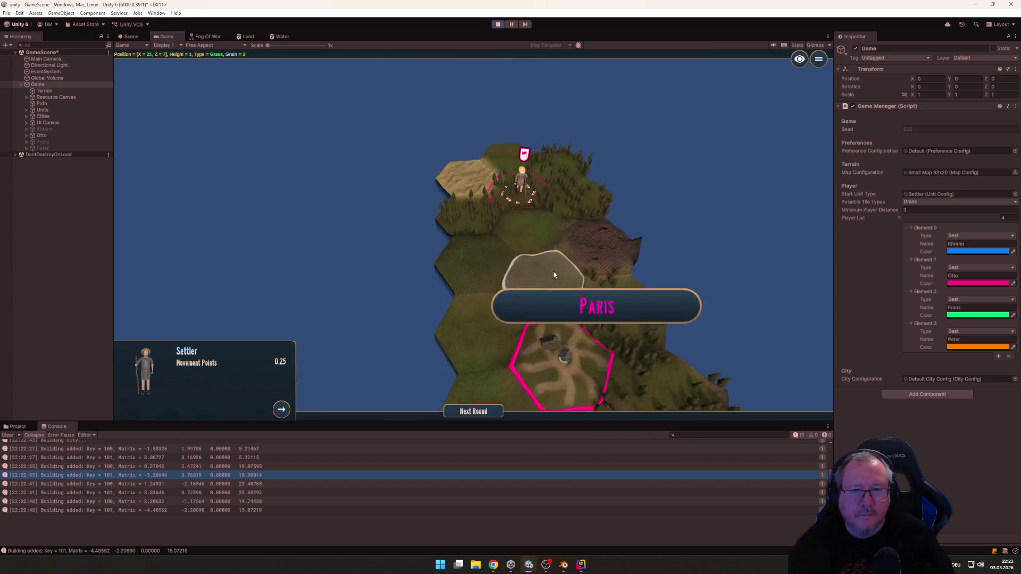
key("Return")
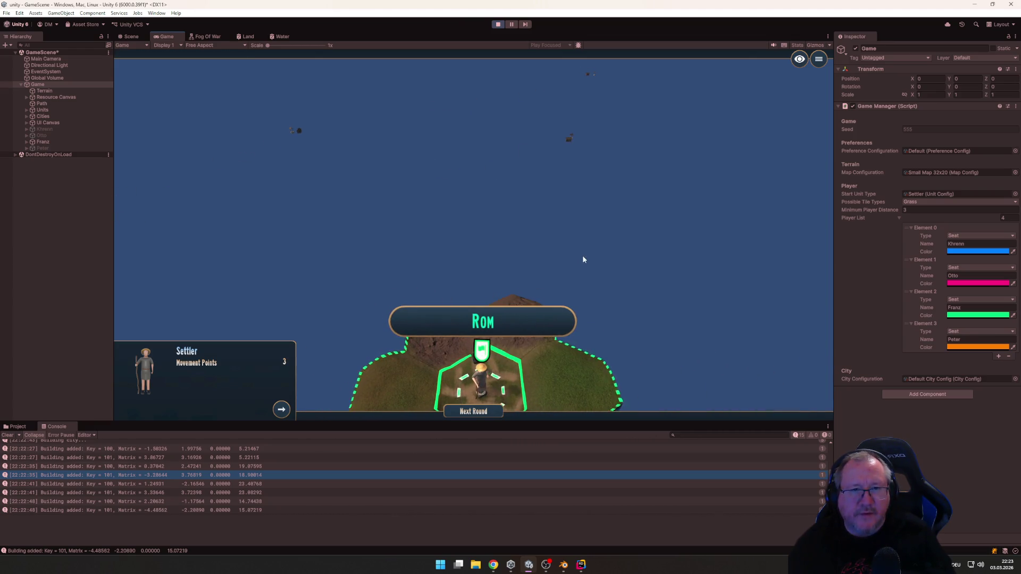
Move Rom's settler using all its movement and end the green turn
key("d")
left_click(431, 303)
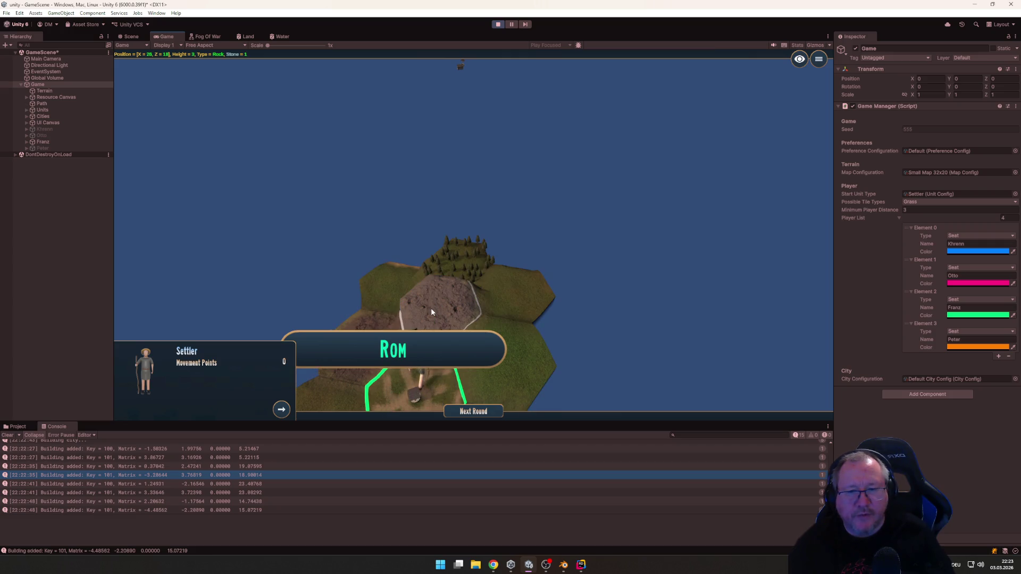
left_click(475, 410)
Walk Oslo's settler across nearby hexes onto the outlined hex
scroll(503, 326, "up", 3)
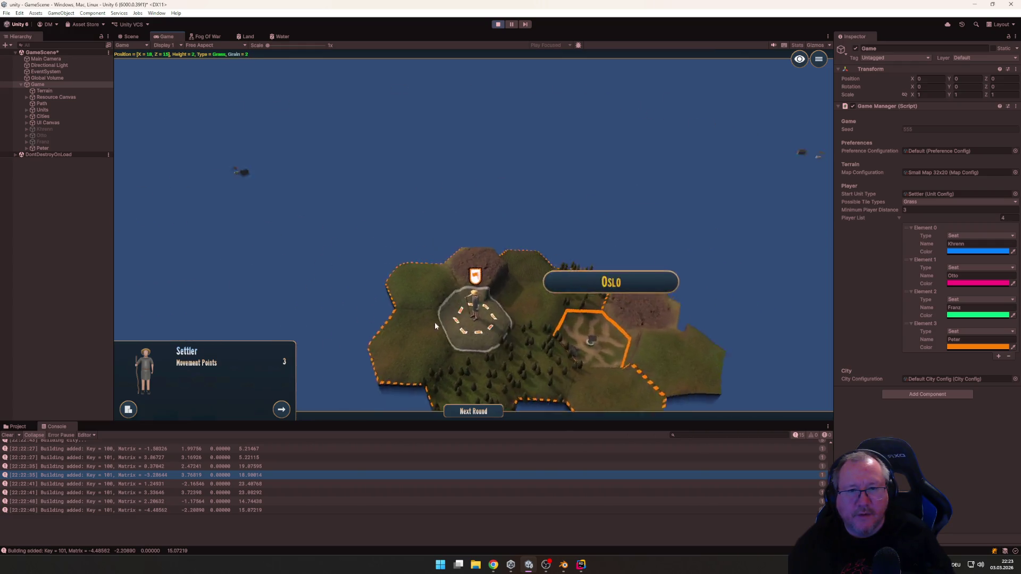
scroll(435, 321, "down", 2)
left_click(513, 290)
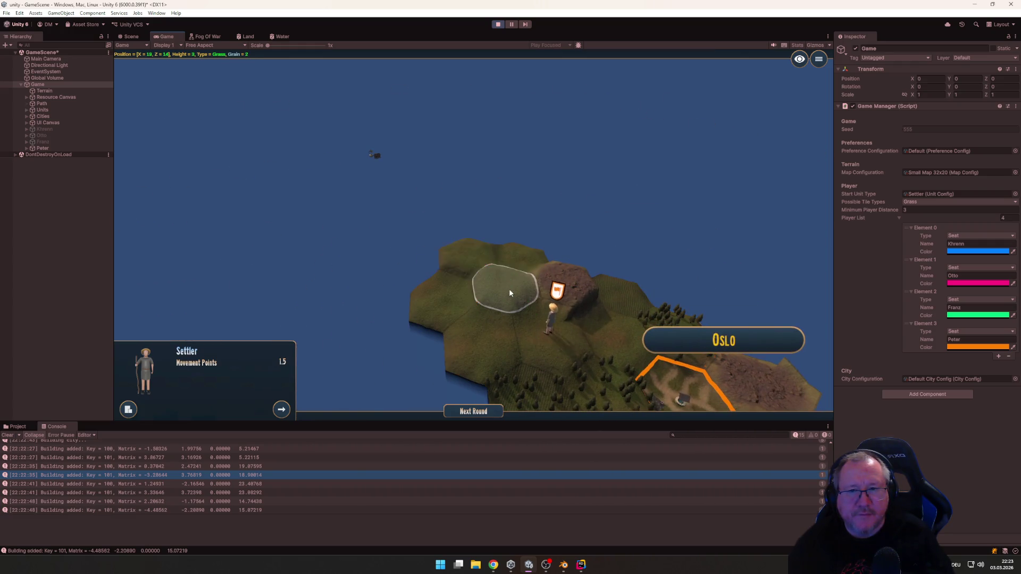
left_click(466, 255)
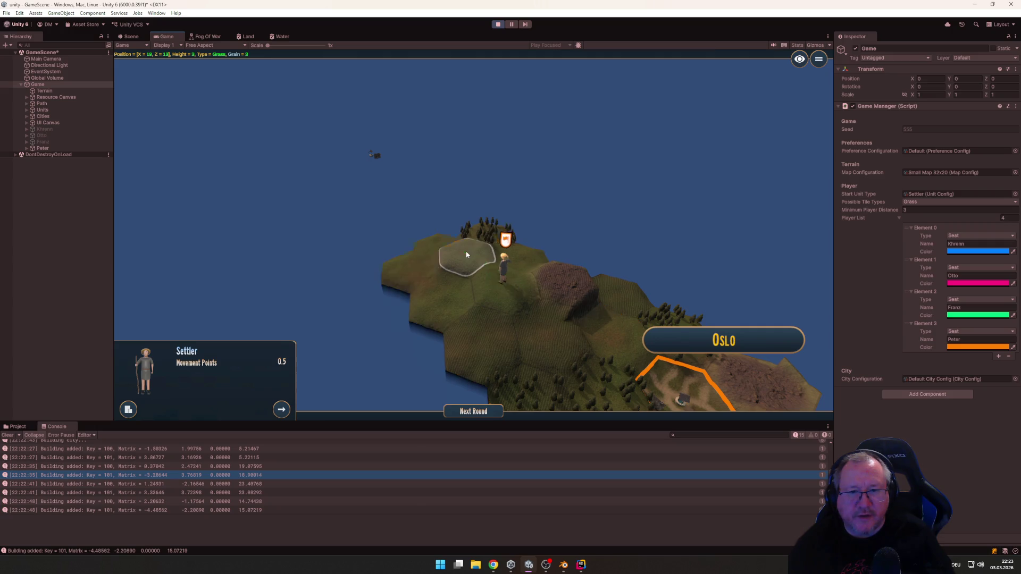
scroll(410, 285, "up", 2)
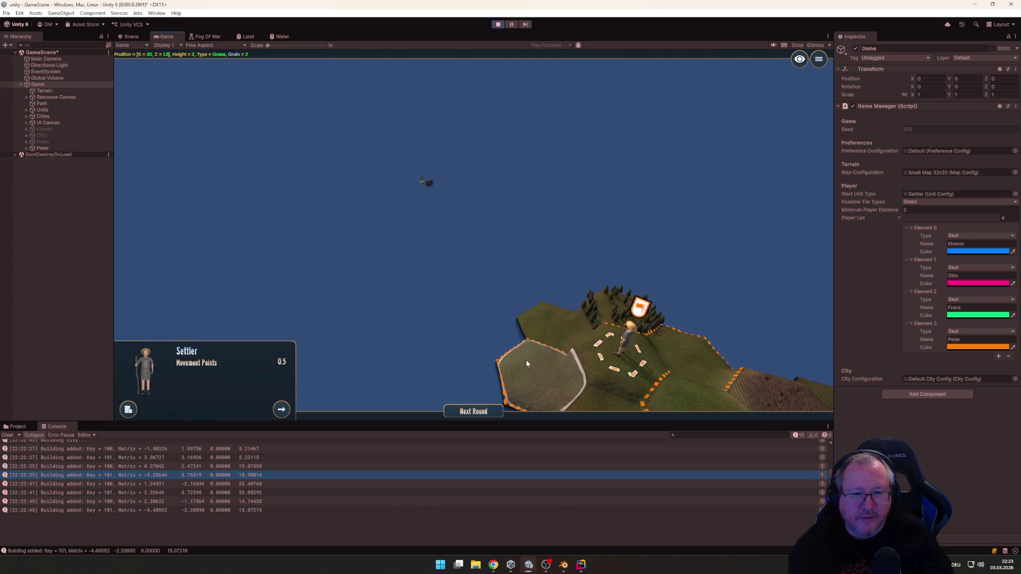
left_click(526, 360)
left_click(526, 364)
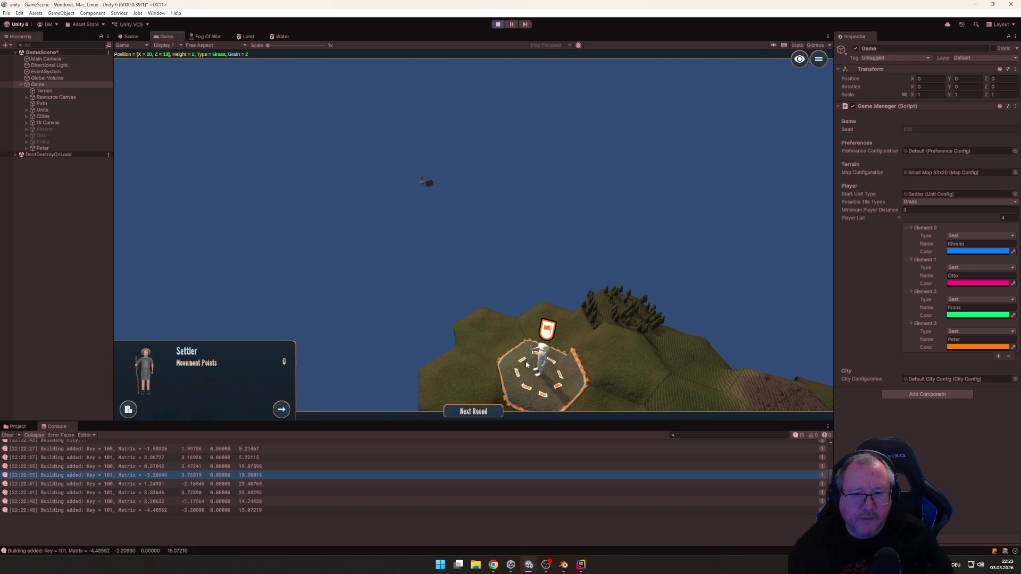
Move the blue settler three hexes toward the coast and pass the turn
left_click(476, 413)
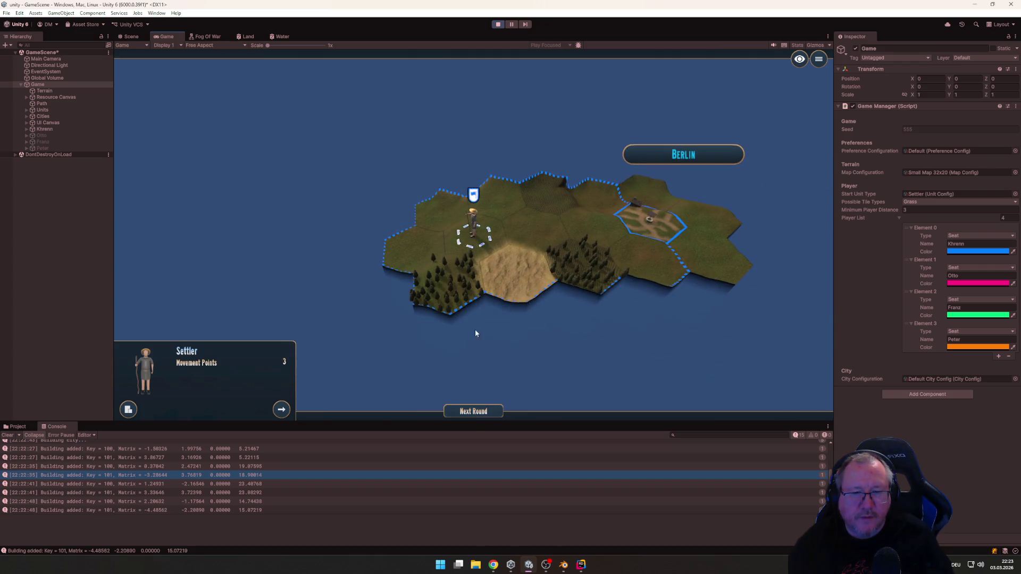
left_click(652, 323)
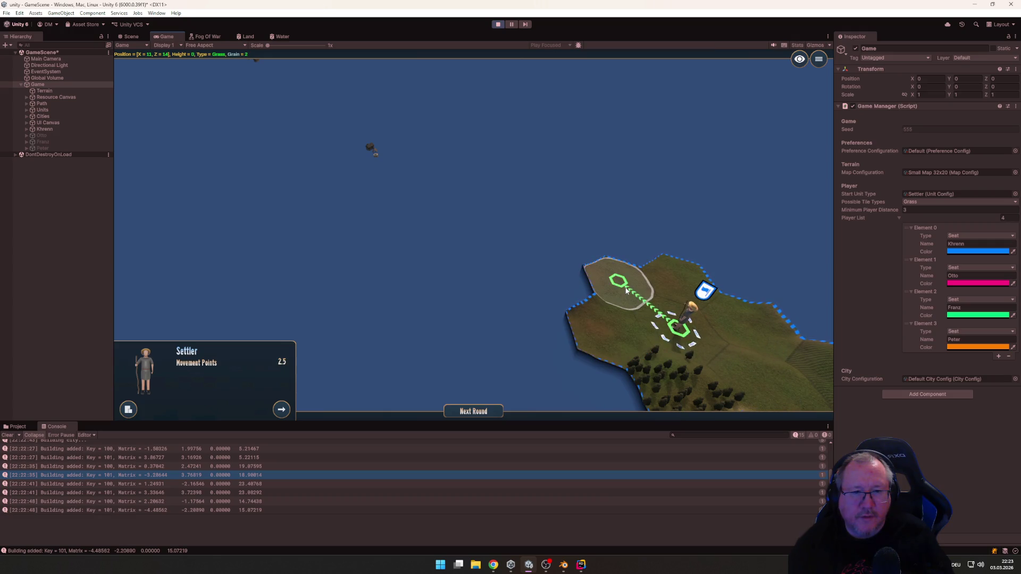
left_click(626, 290)
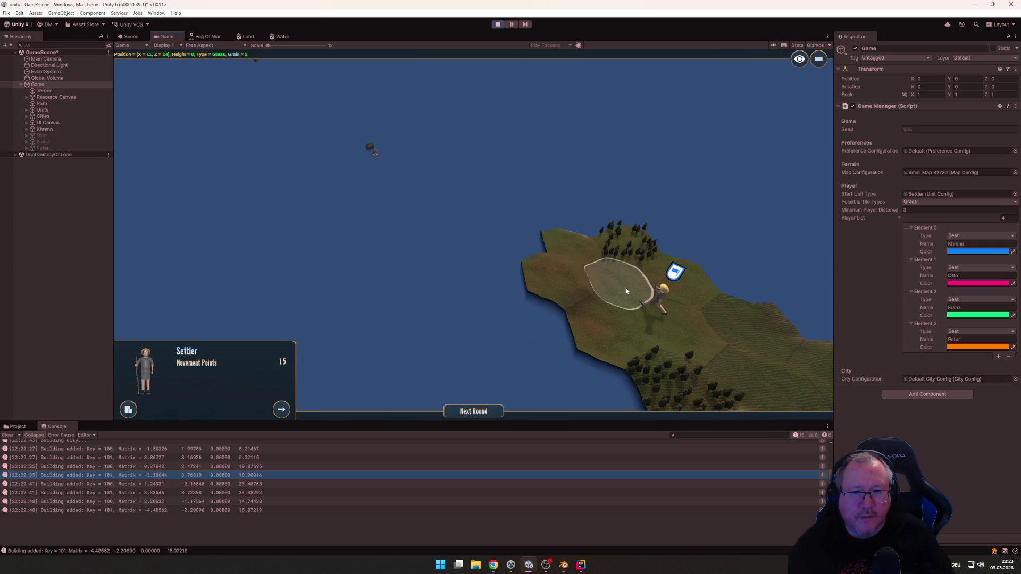
left_click(573, 255)
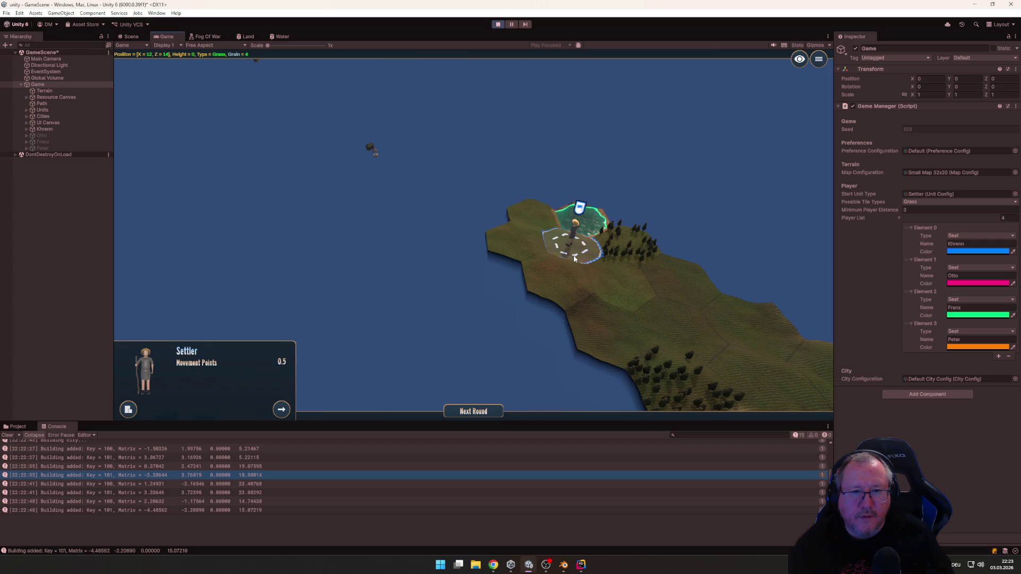
left_click(479, 413)
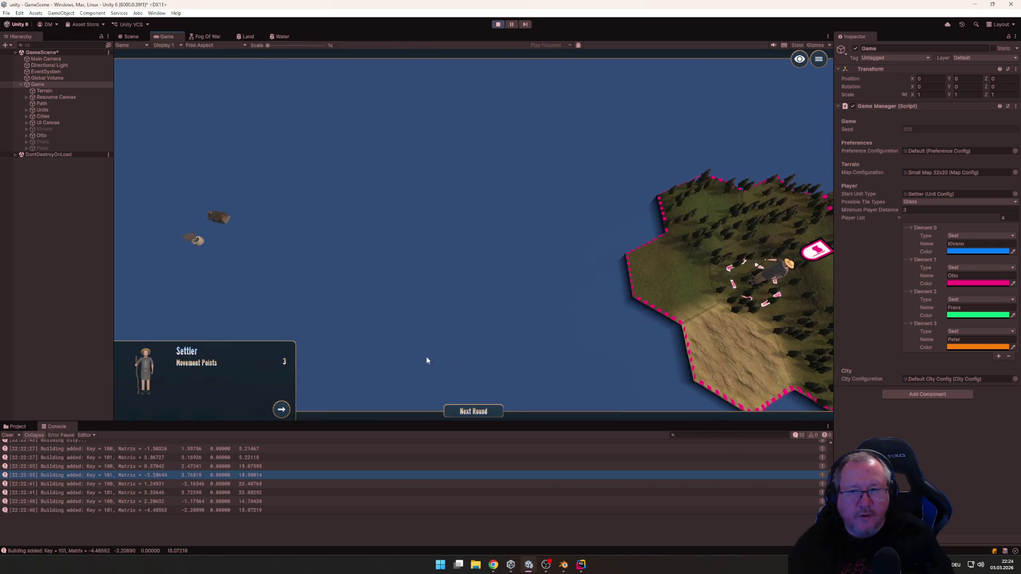
Move the pink settler three hexes toward the coast and pass the turn
left_click(668, 294)
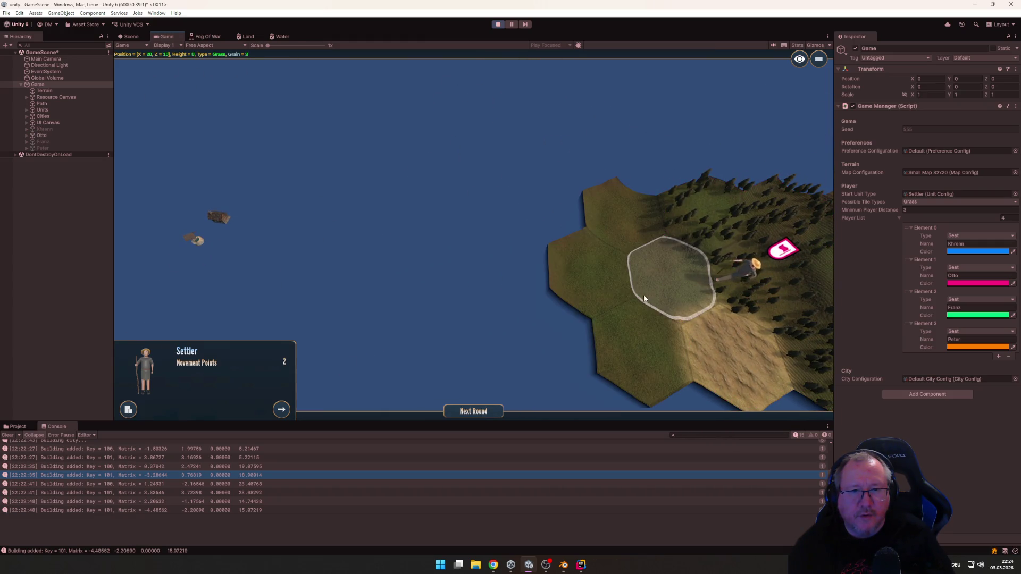
left_click(592, 277)
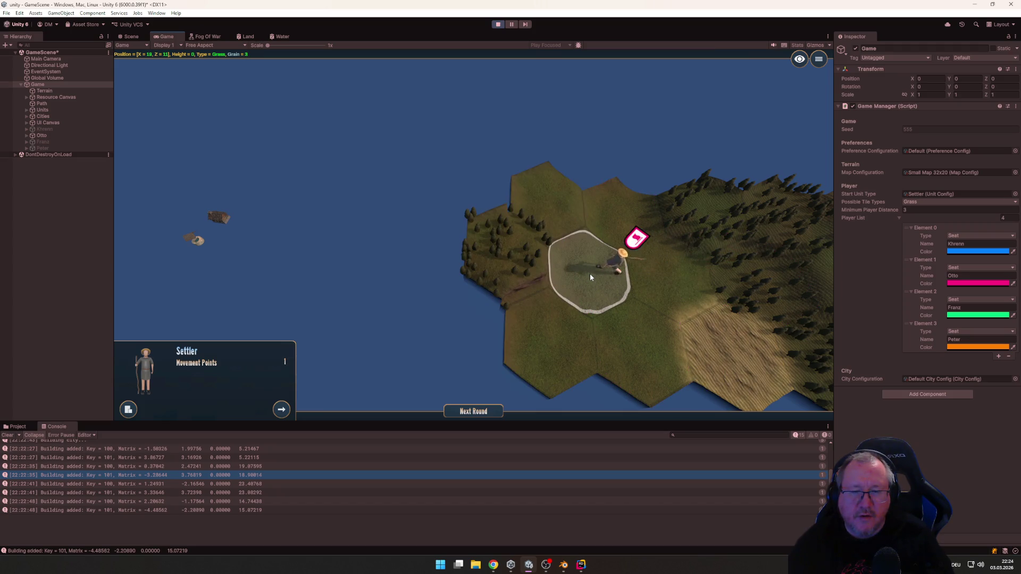
left_click(538, 336)
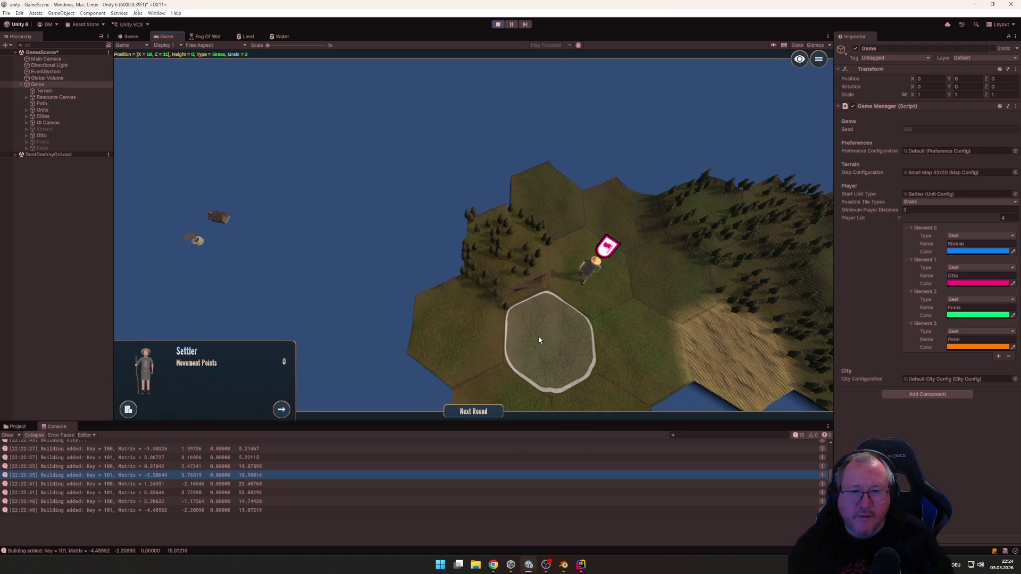
mouse_move(536, 338)
left_mouse_down()
mouse_move(722, 353)
mouse_move(704, 337)
mouse_move(624, 341)
mouse_move(605, 317)
mouse_move(407, 257)
mouse_move(400, 235)
mouse_move(488, 396)
left_mouse_up()
left_click(487, 413)
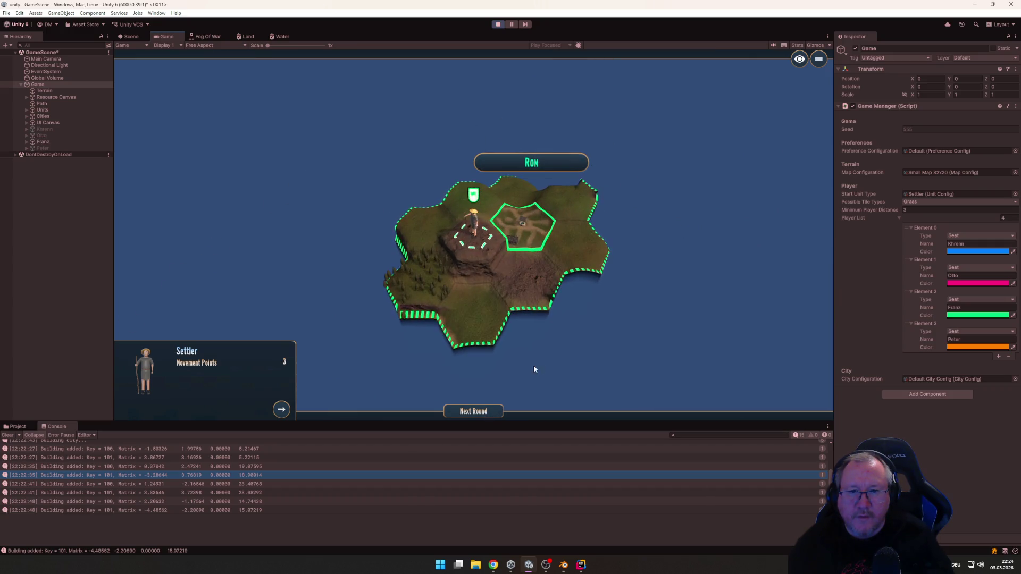
Walk Rom's green settler over the forest to a grass tile and end the turn
mouse_move(481, 357)
left_mouse_down()
mouse_move(378, 355)
mouse_move(479, 372)
mouse_move(435, 395)
left_mouse_up()
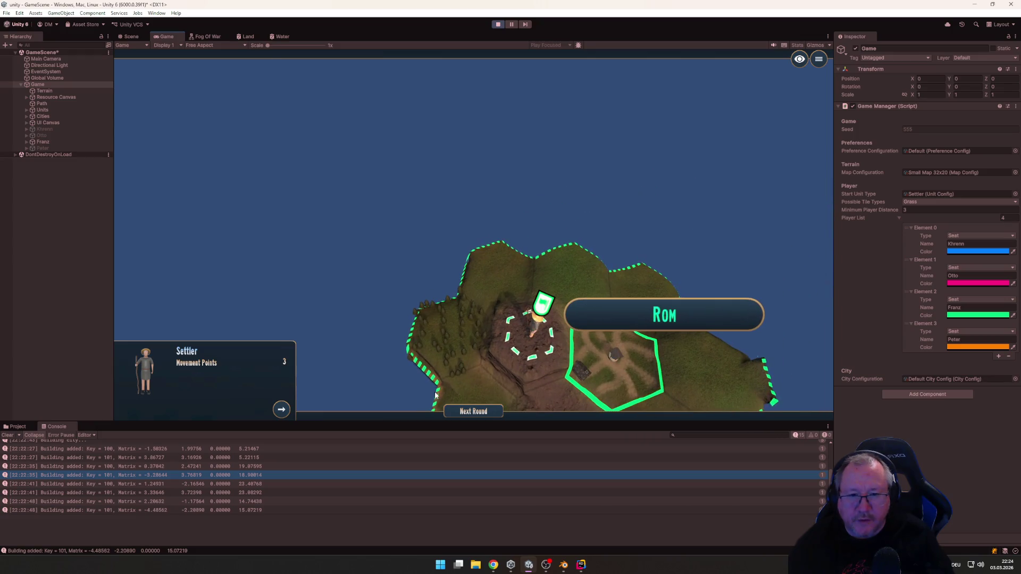
left_click(481, 286)
left_click_drag(480, 286, 464, 312)
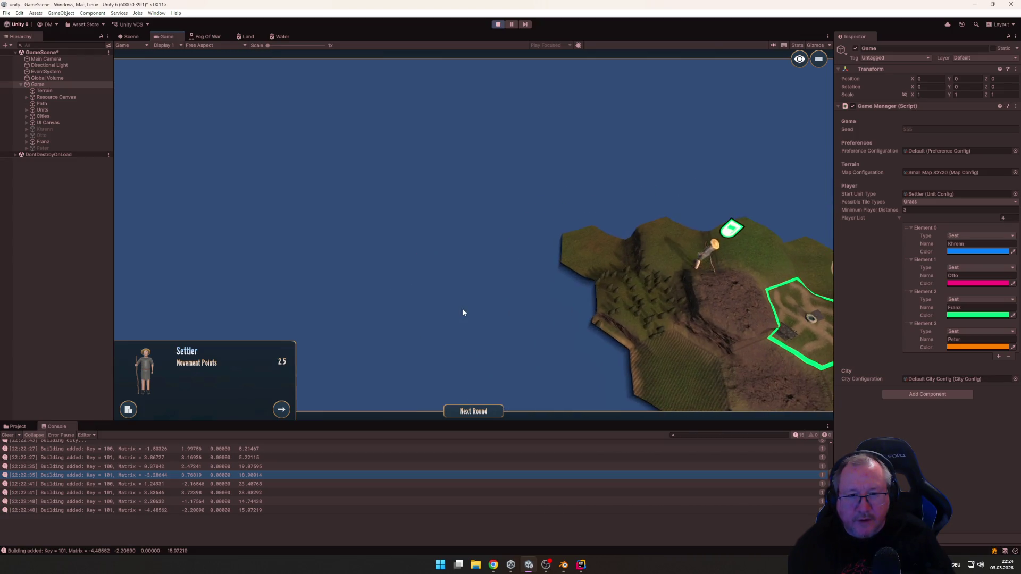
left_click(639, 308)
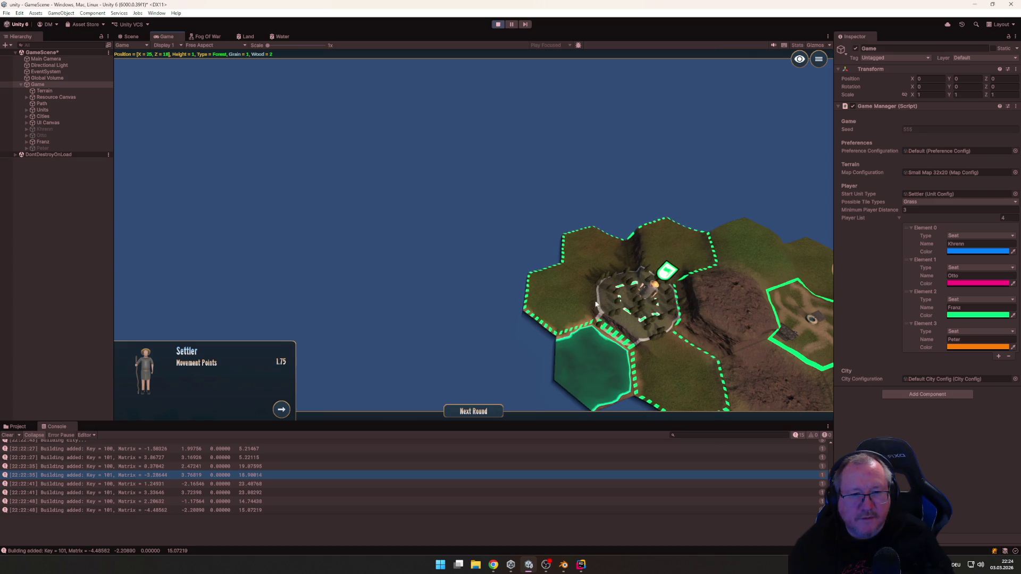
left_click(556, 293)
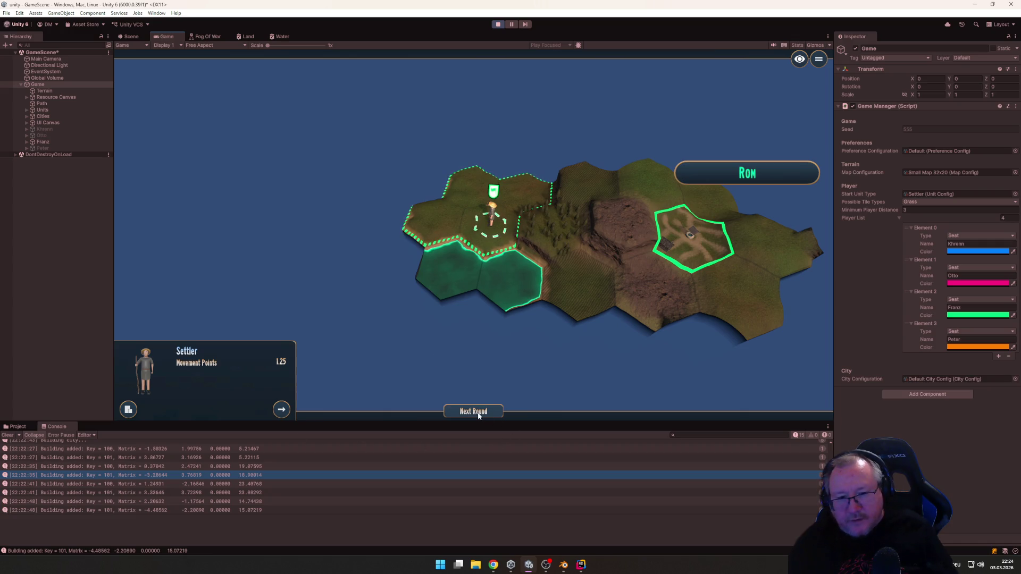
left_click(430, 214)
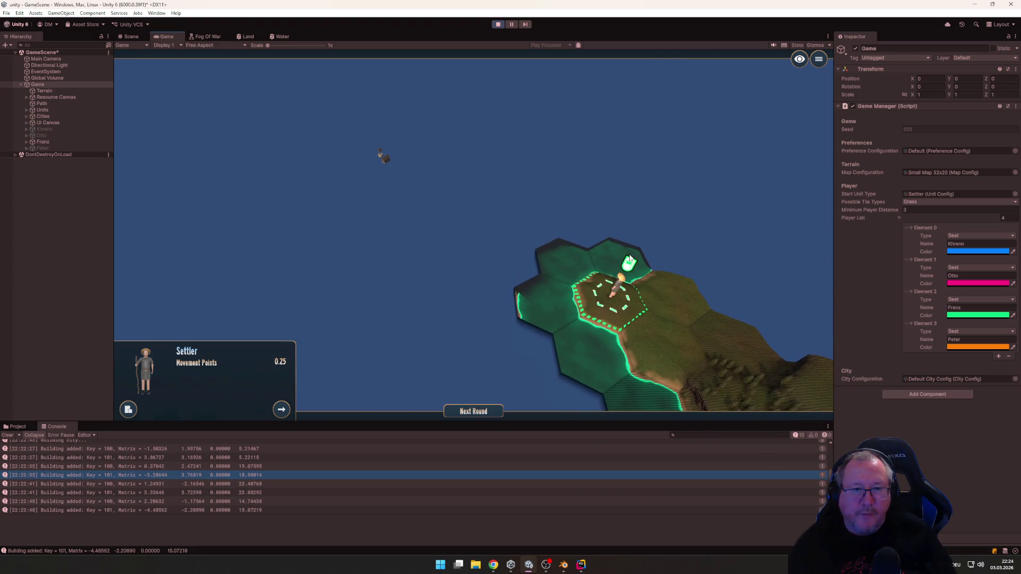
left_click(474, 411)
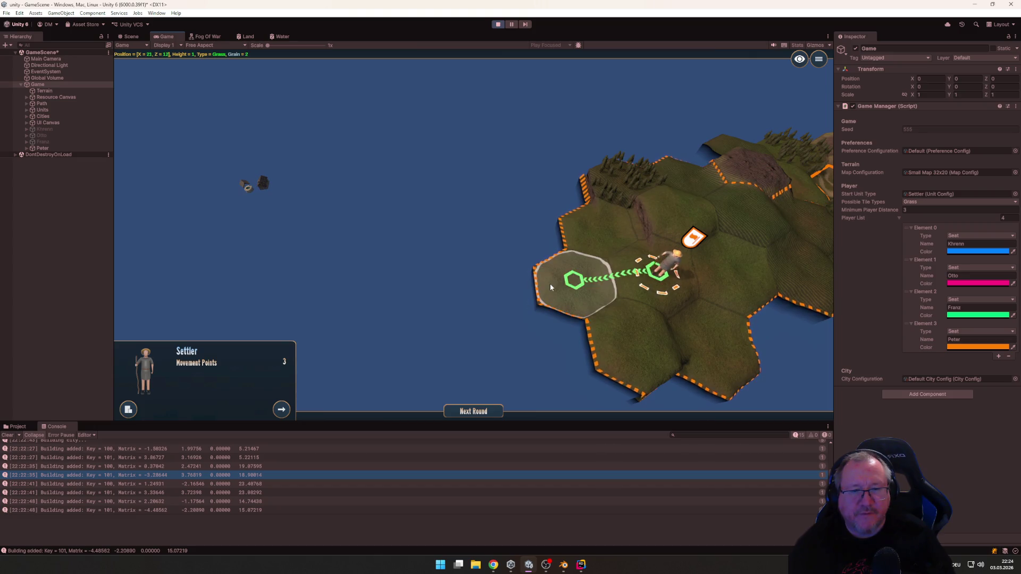
Move the orange settler to the coastal hex and the blue settler onto the forest hex
left_click(556, 290)
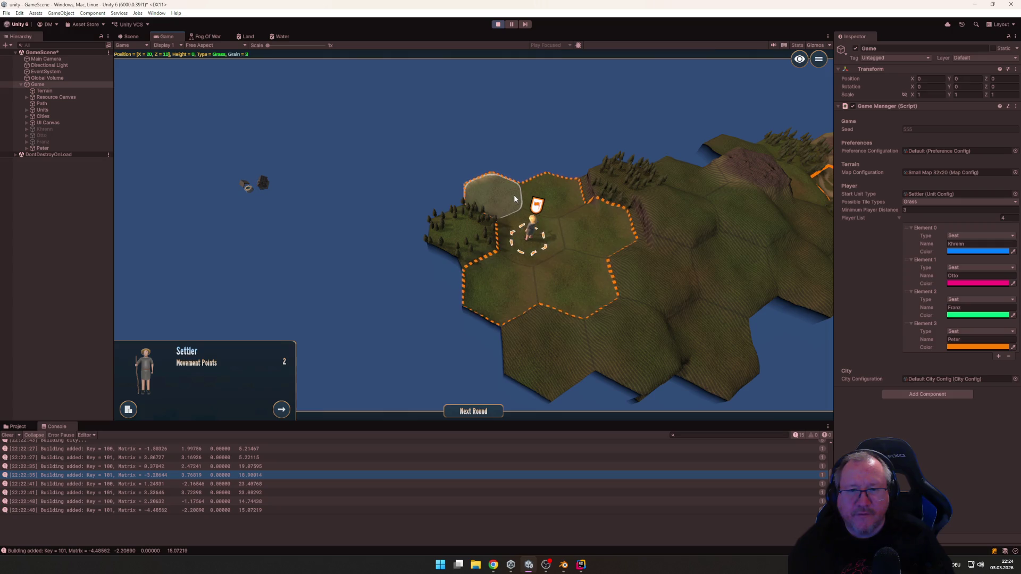
left_click(514, 199)
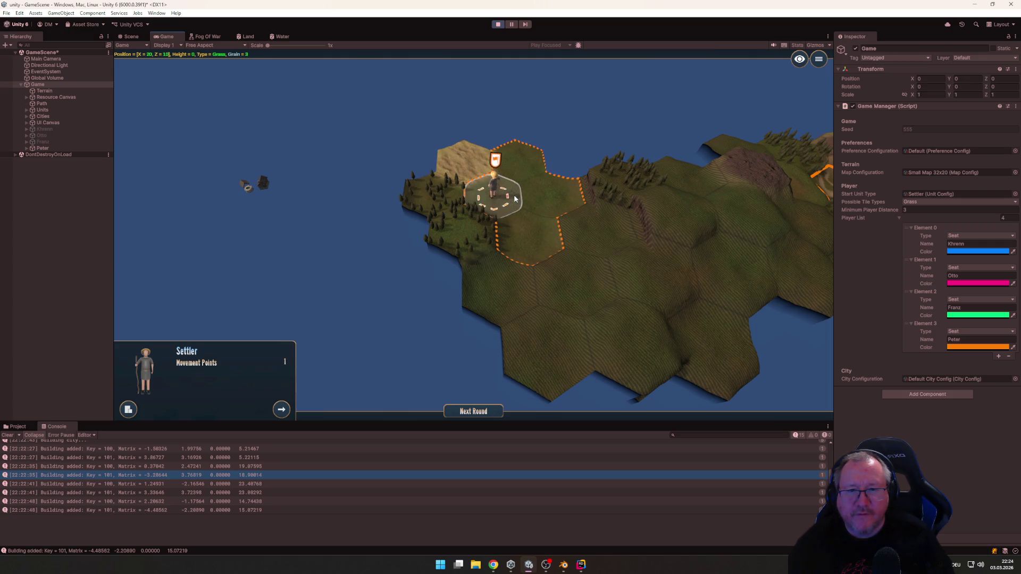
left_click(486, 411)
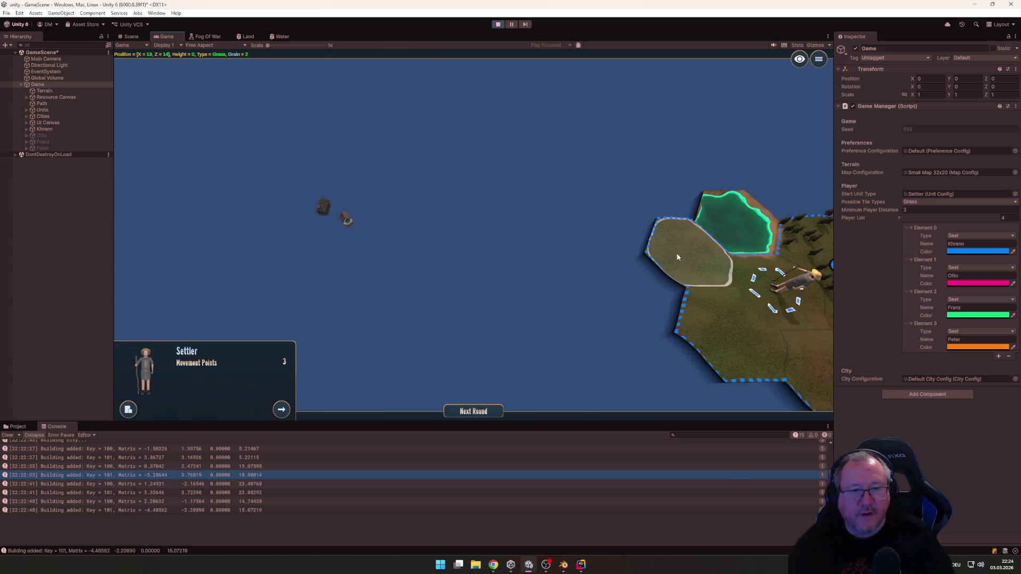
left_click(677, 253)
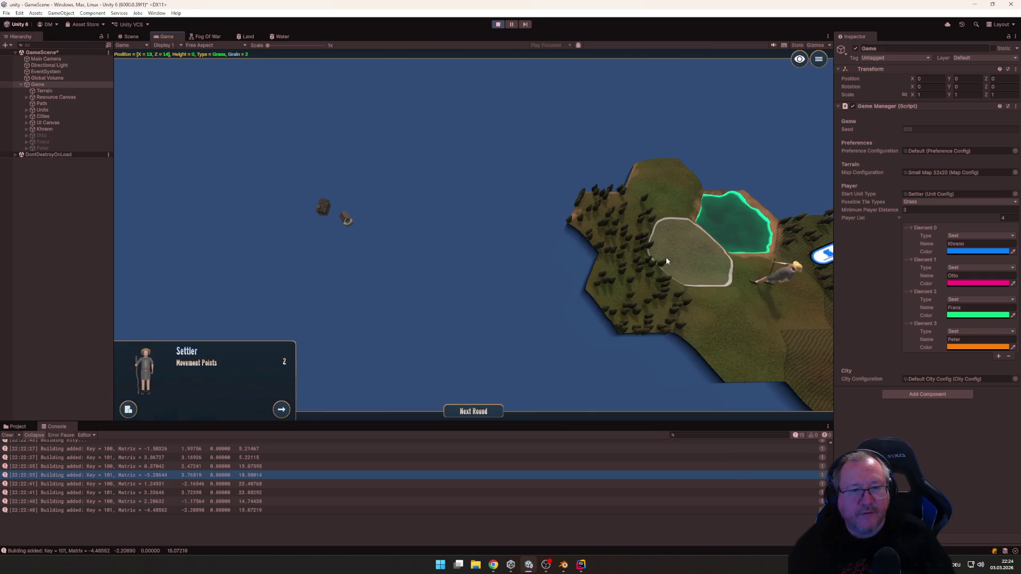
left_click(620, 223)
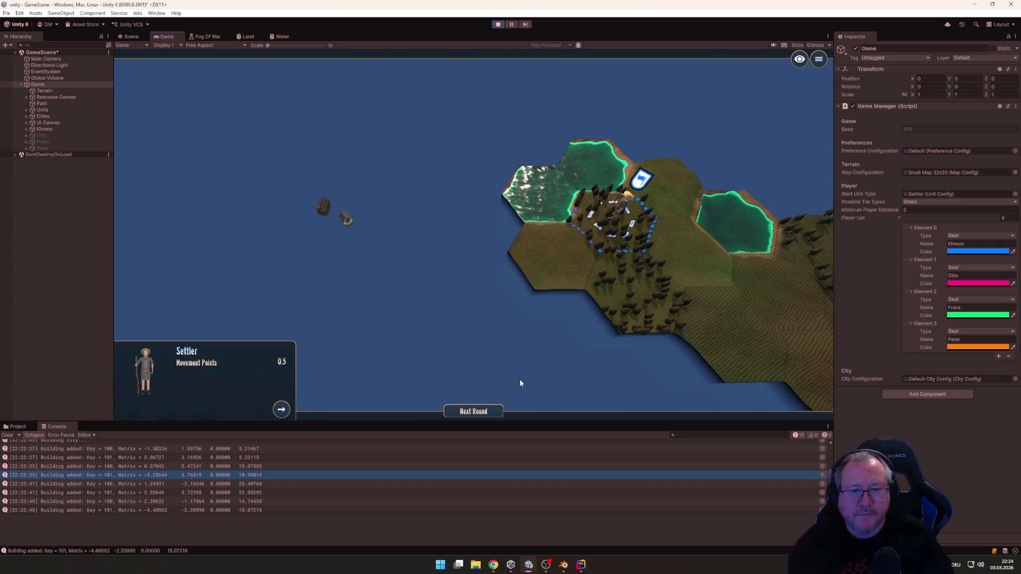
left_click(486, 412)
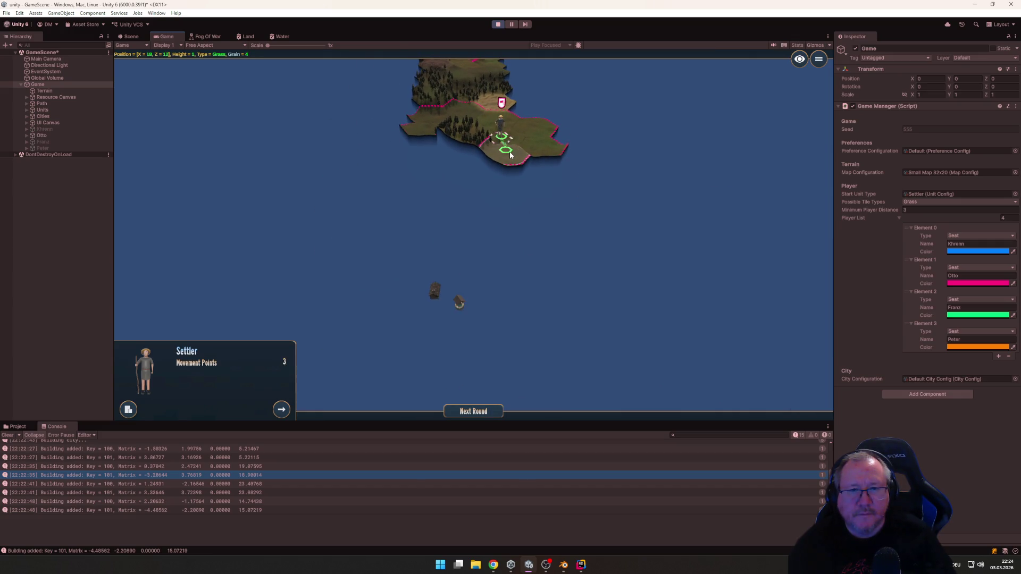
Advance the pink settler two hexes south and pass the turn to green
left_click(510, 155)
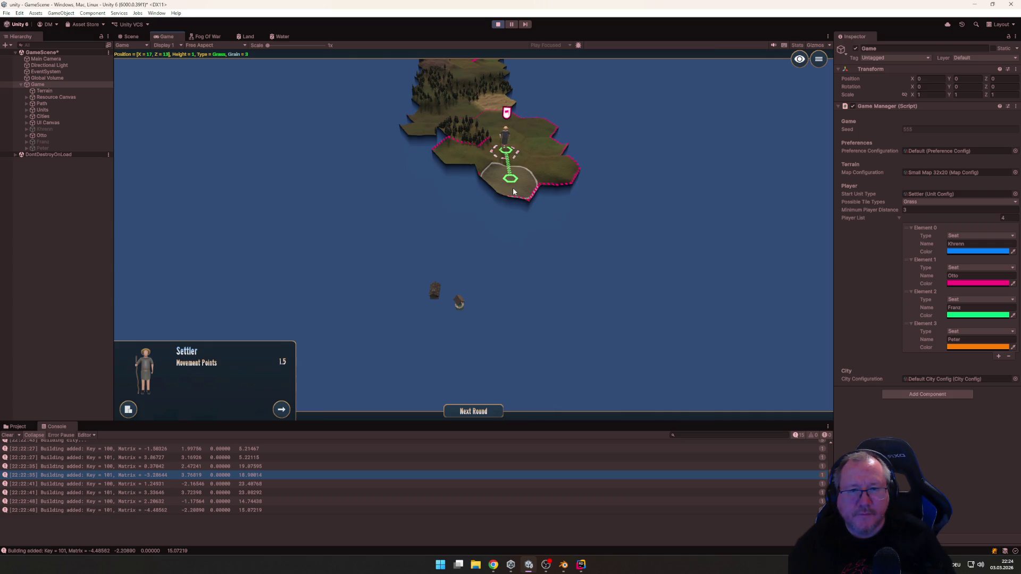
left_click(513, 188)
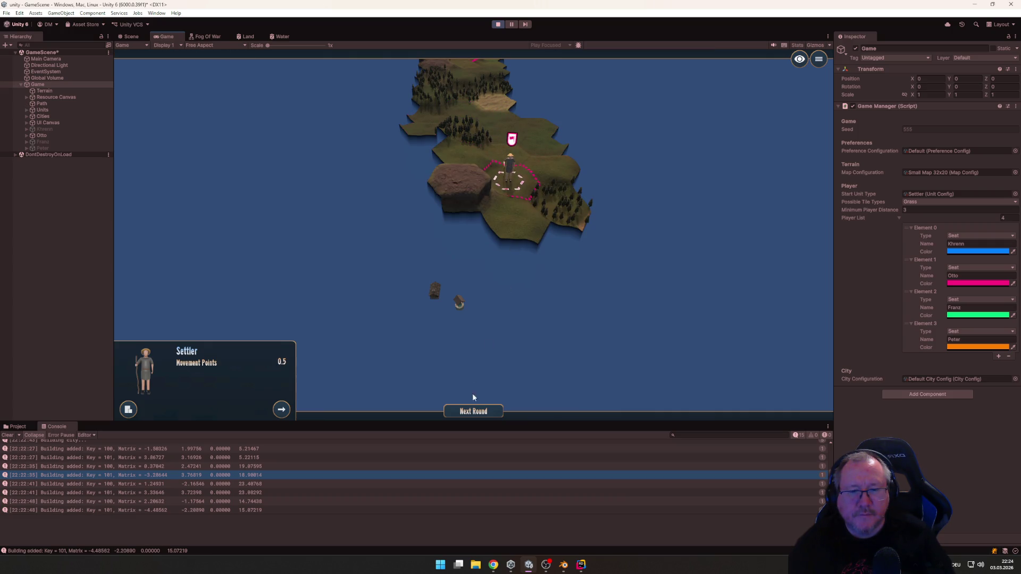
left_click(472, 410)
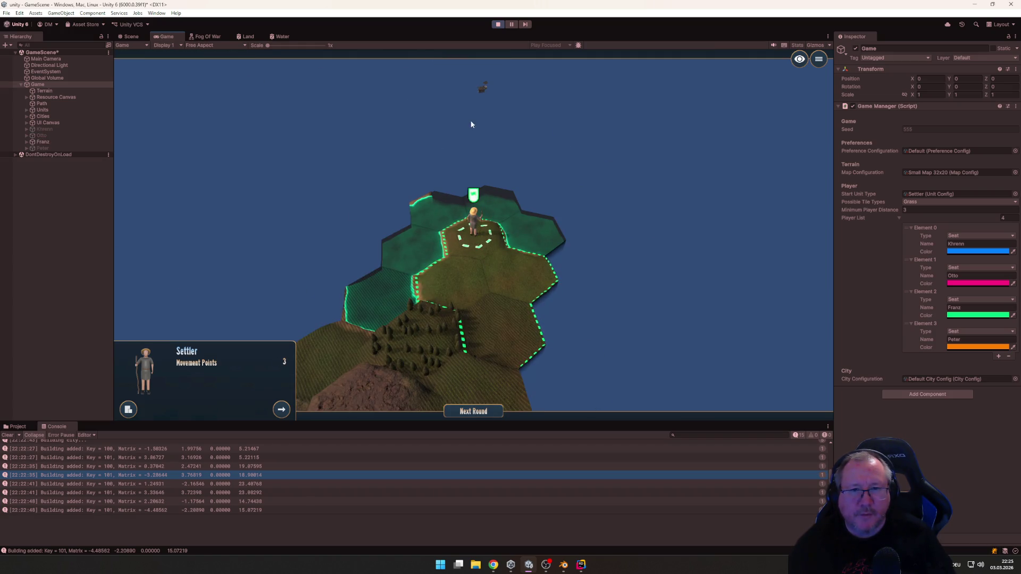
Move the green settler to a new hex and pass the turn to orange
key("a")
key("s")
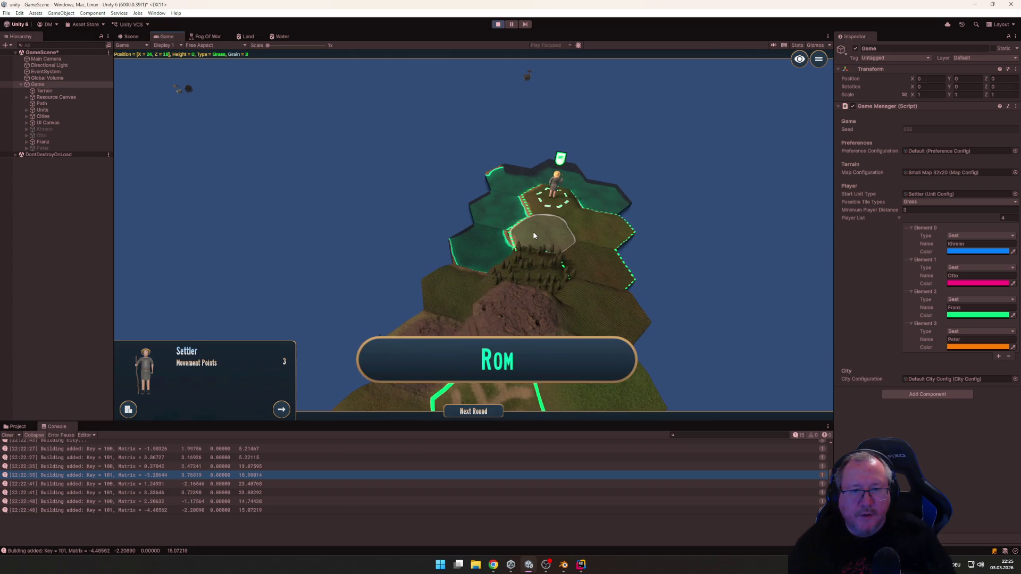
left_click(533, 235)
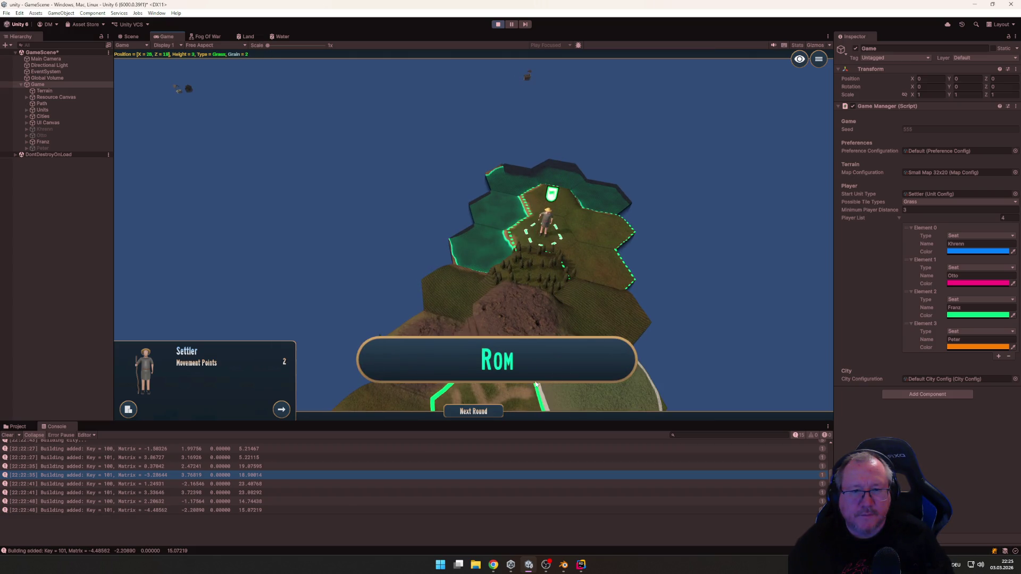
left_click(472, 412)
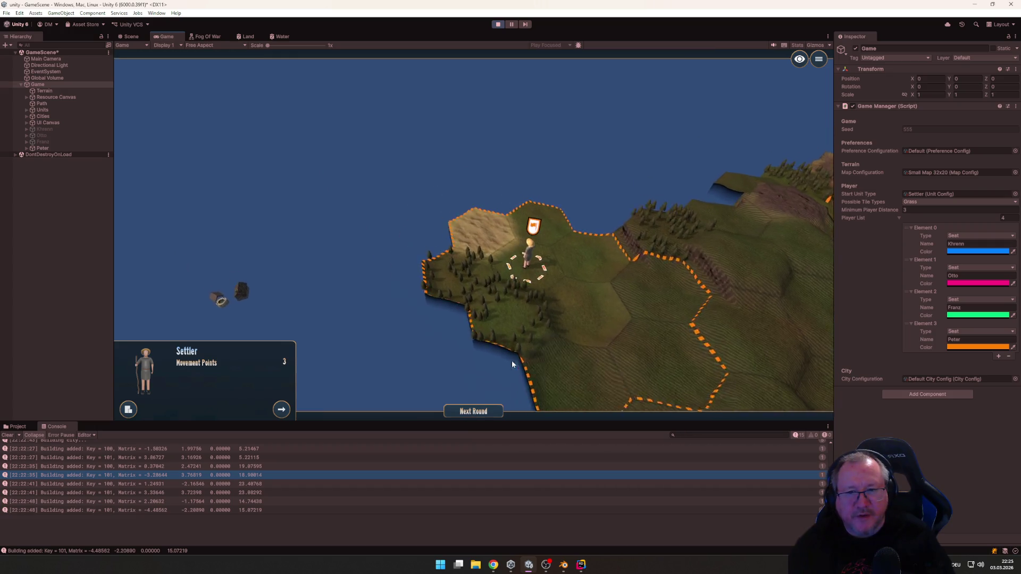
Move the orange settler over the forest to the western grass hex
left_click(494, 301)
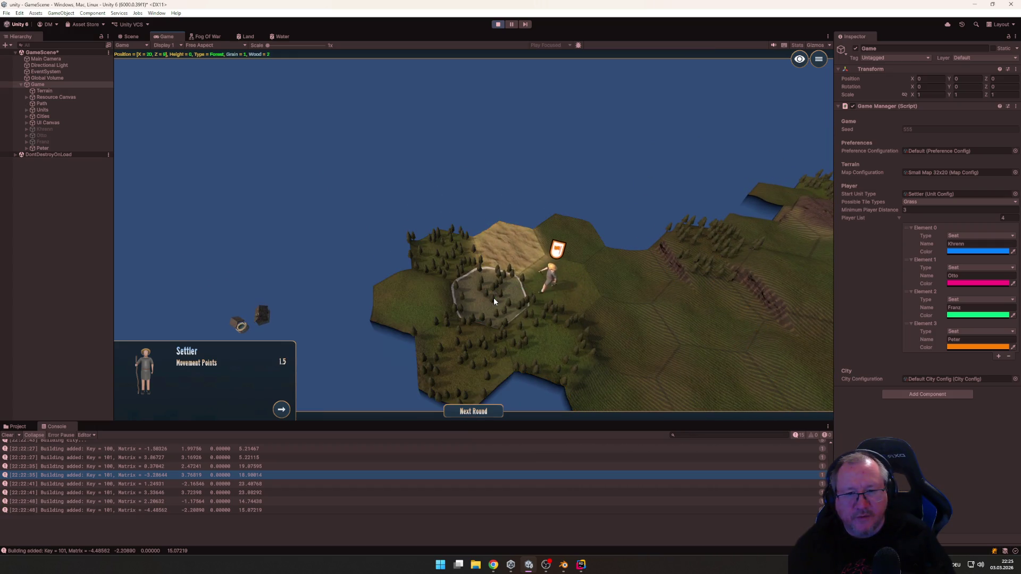
left_click(400, 293)
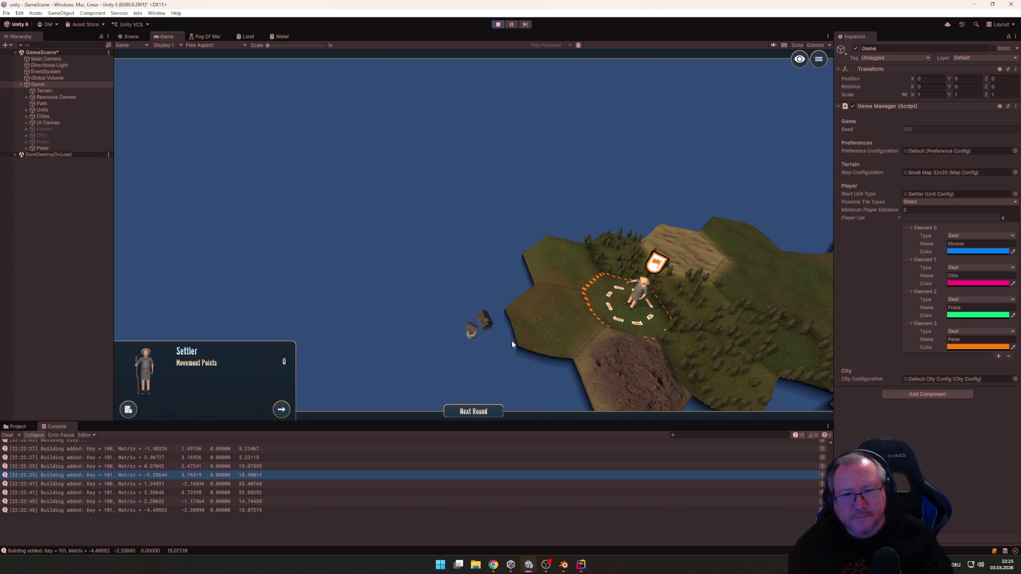
left_click(479, 411)
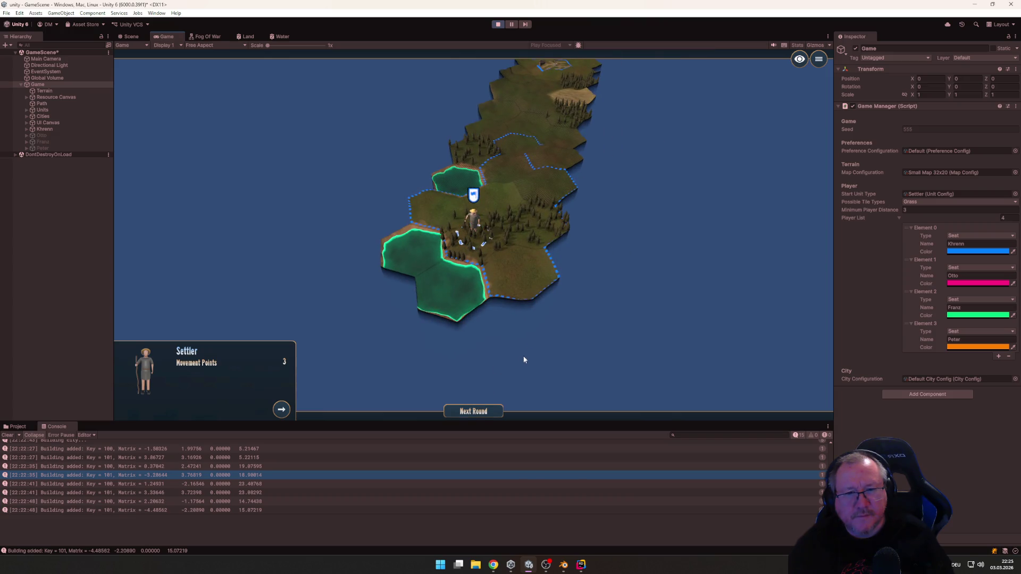
Move the blue settler two hexes south, then the pink settler two hexes toward Oslo
scroll(520, 333, "down", 2)
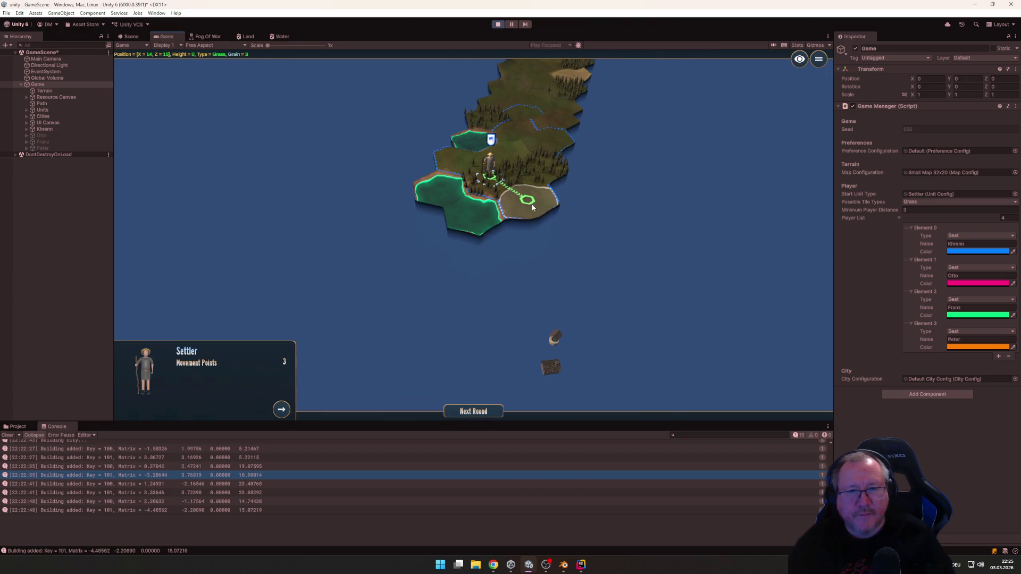
left_click(533, 207)
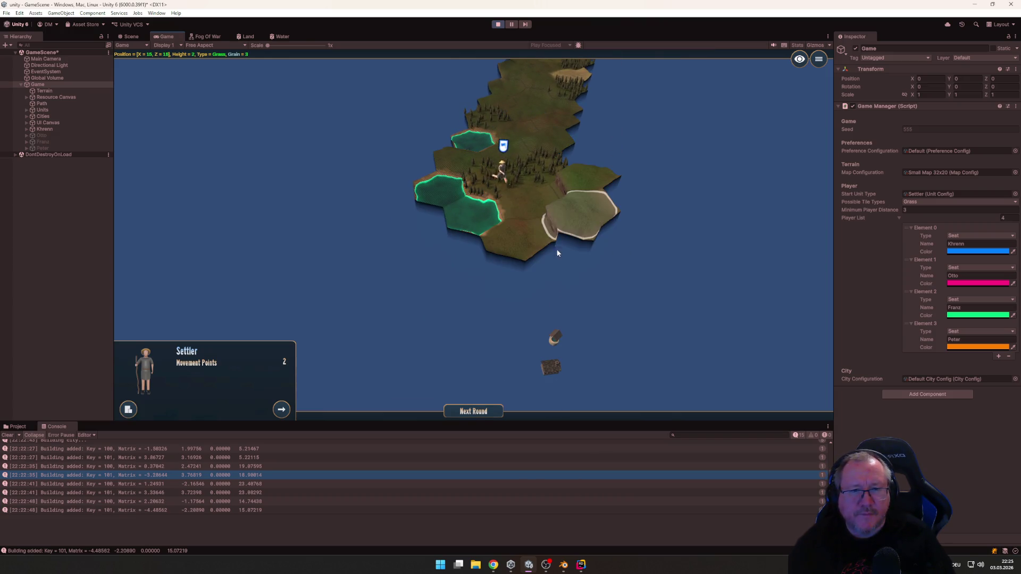
left_click(518, 247)
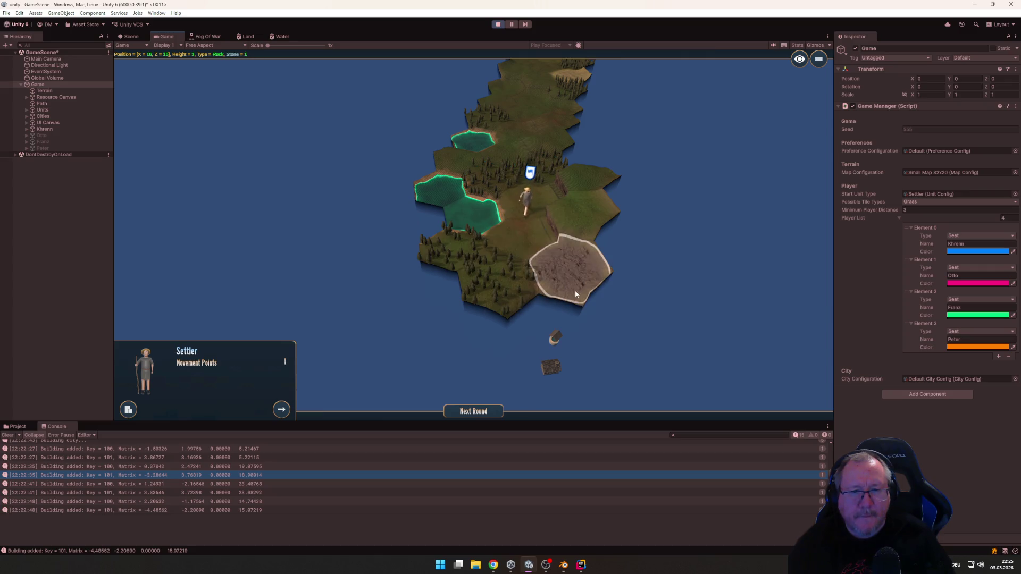
left_click(474, 412)
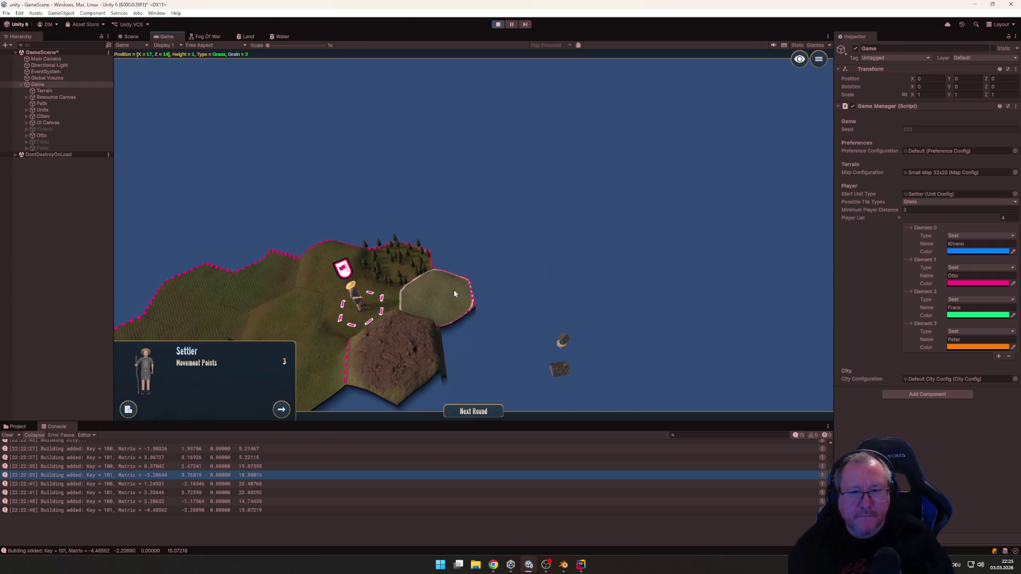
left_click(454, 289)
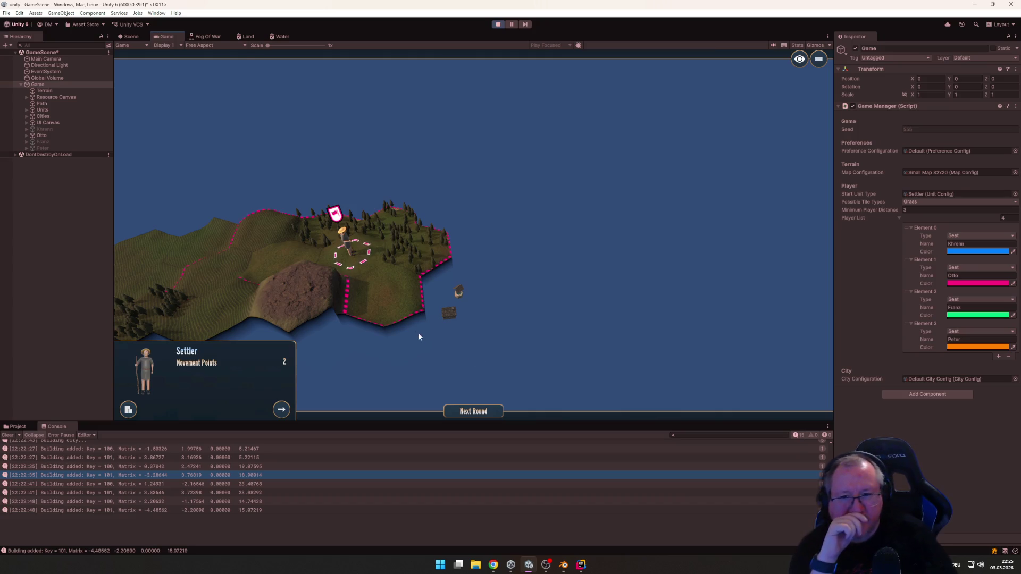
left_click(379, 301)
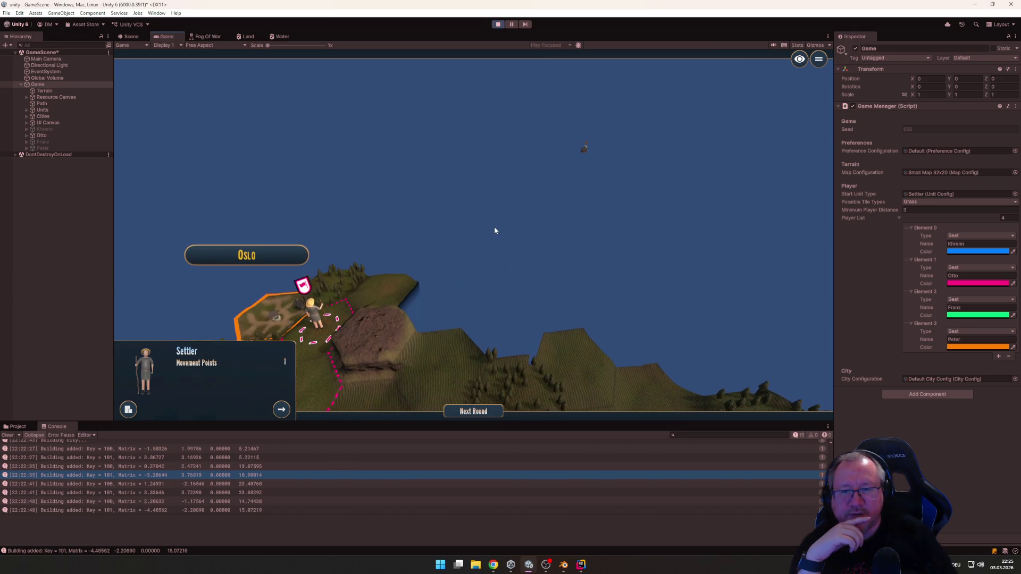
End the turn, move the green settler toward the rocky hills, and pass to orange
left_click(472, 411)
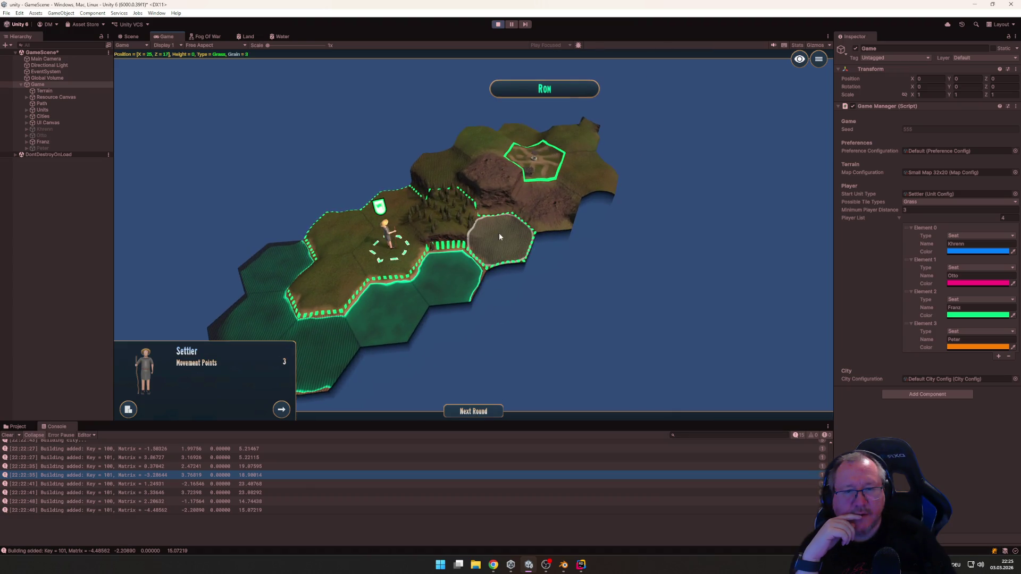
left_click(500, 237)
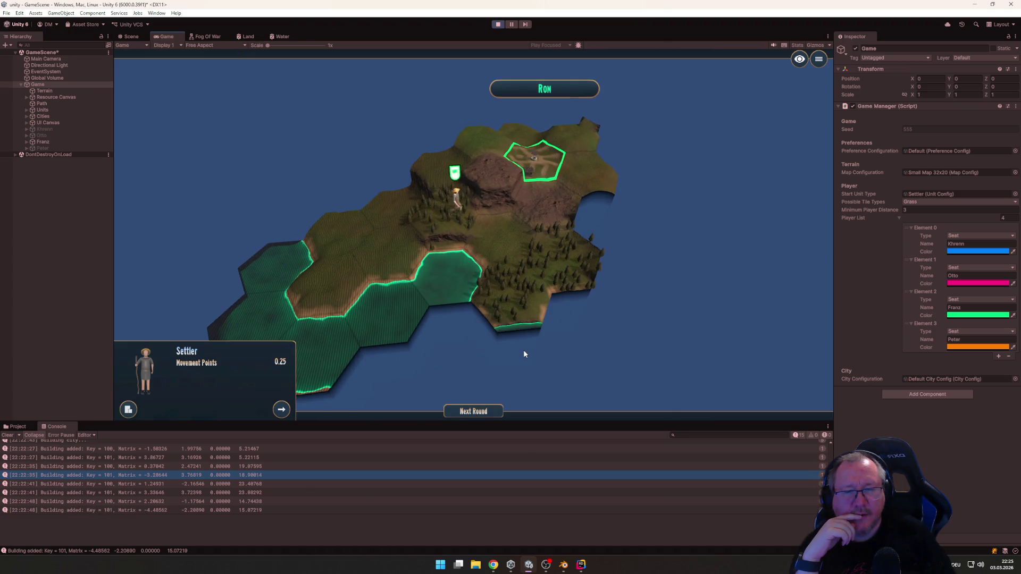
left_click(472, 411)
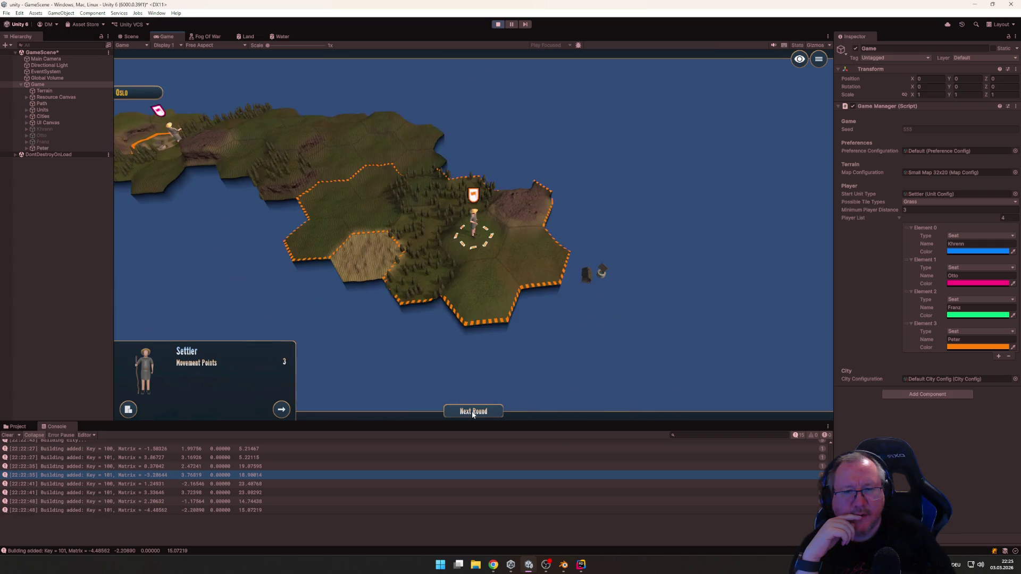
Move the orange settler beside Paris onto the forest hex and end its turn
left_click(537, 275)
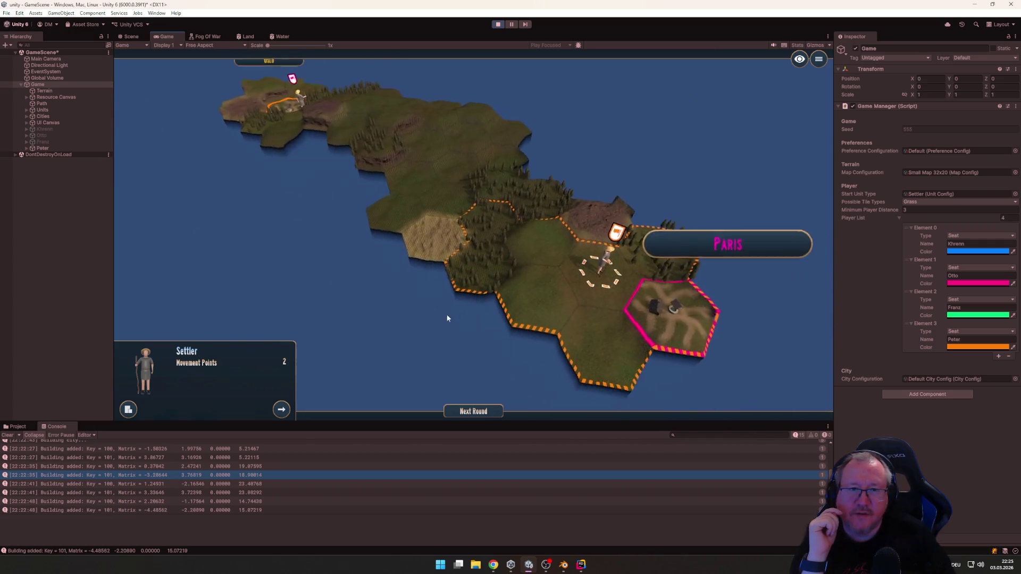
scroll(540, 321, "up", 3)
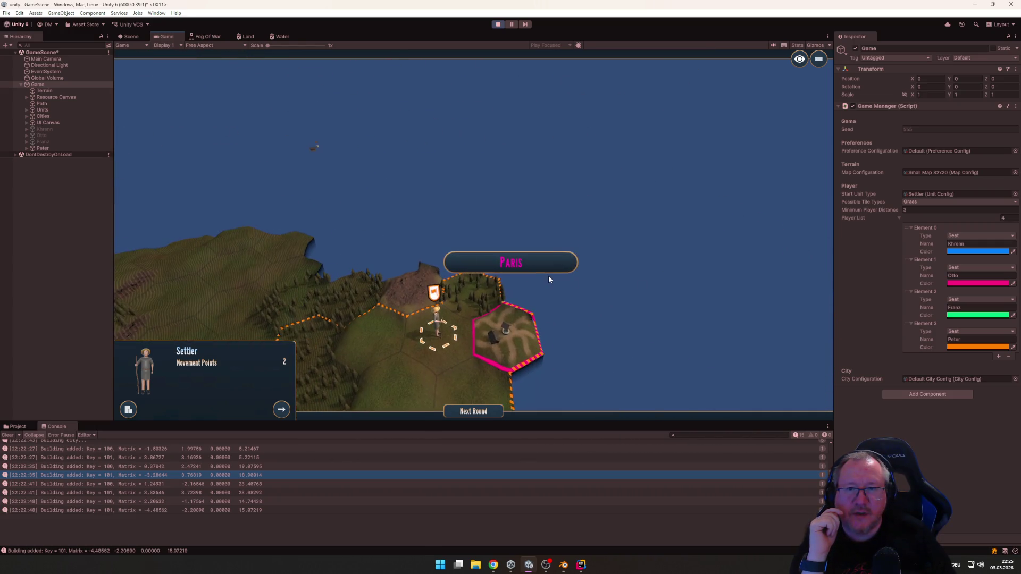
scroll(548, 276, "down", 3)
left_click_drag(564, 277, 808, 272)
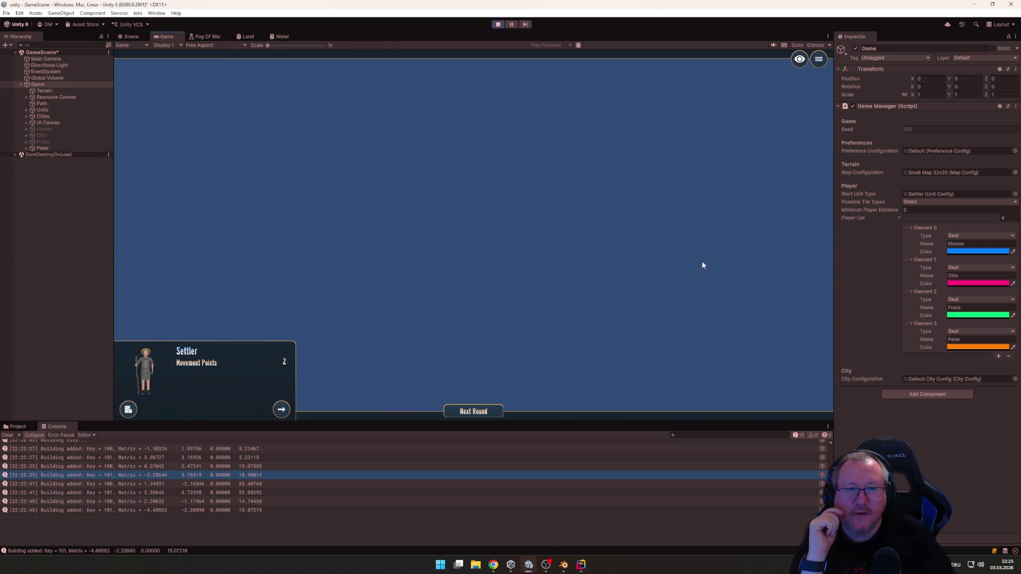
mouse_move(702, 265)
left_mouse_down()
mouse_move(411, 286)
mouse_move(818, 280)
mouse_move(732, 292)
mouse_move(337, 298)
mouse_move(361, 289)
mouse_move(283, 253)
mouse_move(372, 305)
left_mouse_up()
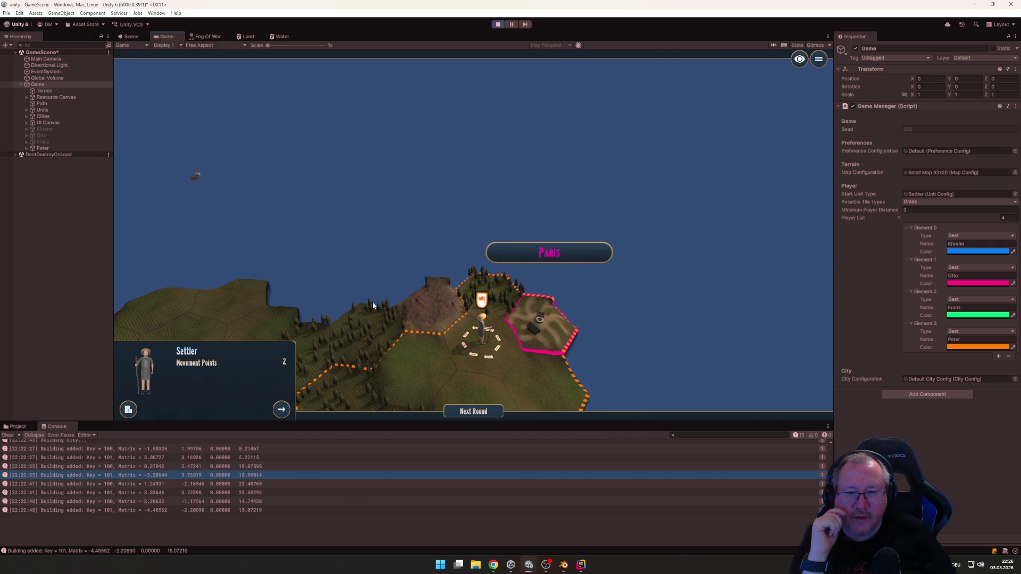
left_click(483, 287)
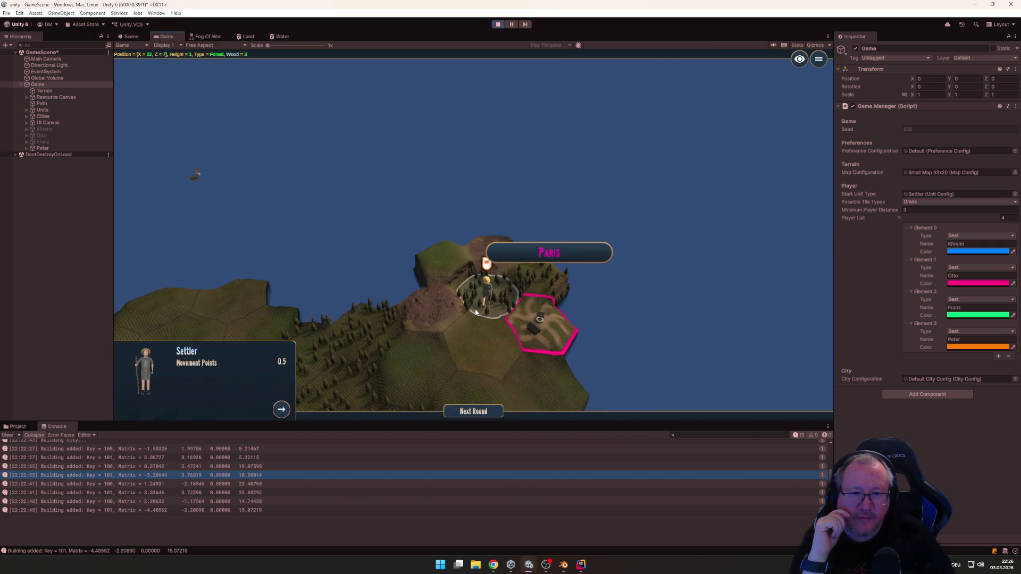
left_click(477, 415)
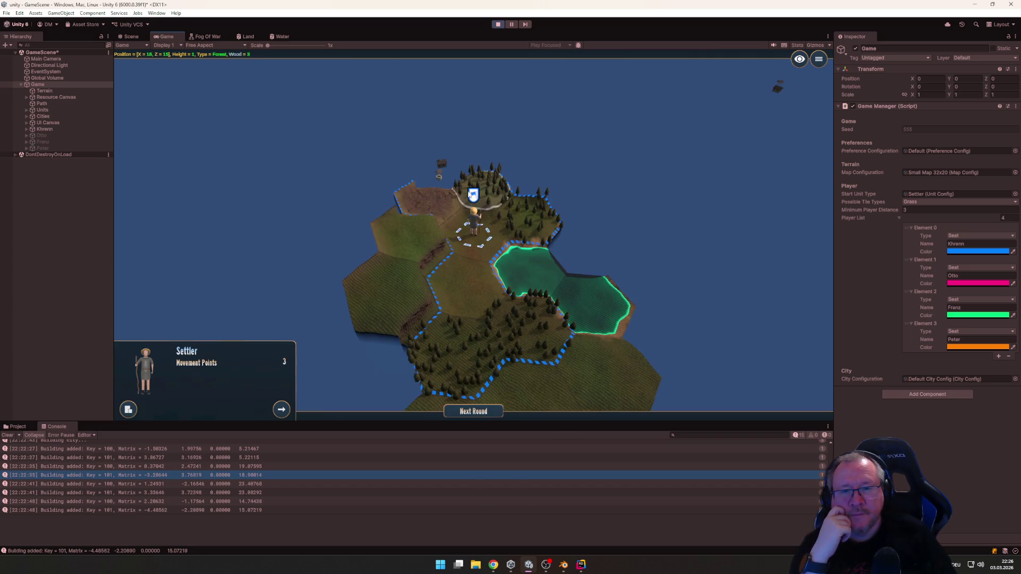
Move the blue settler to its target hex and end blue's turn
left_click(472, 189)
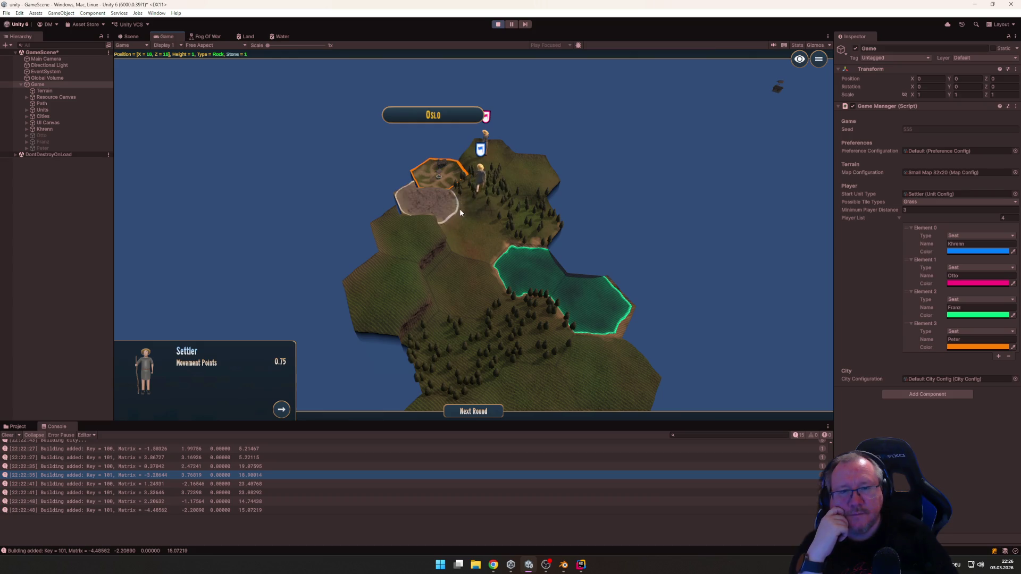
scroll(431, 279, "up", 5)
scroll(437, 201, "down", 5)
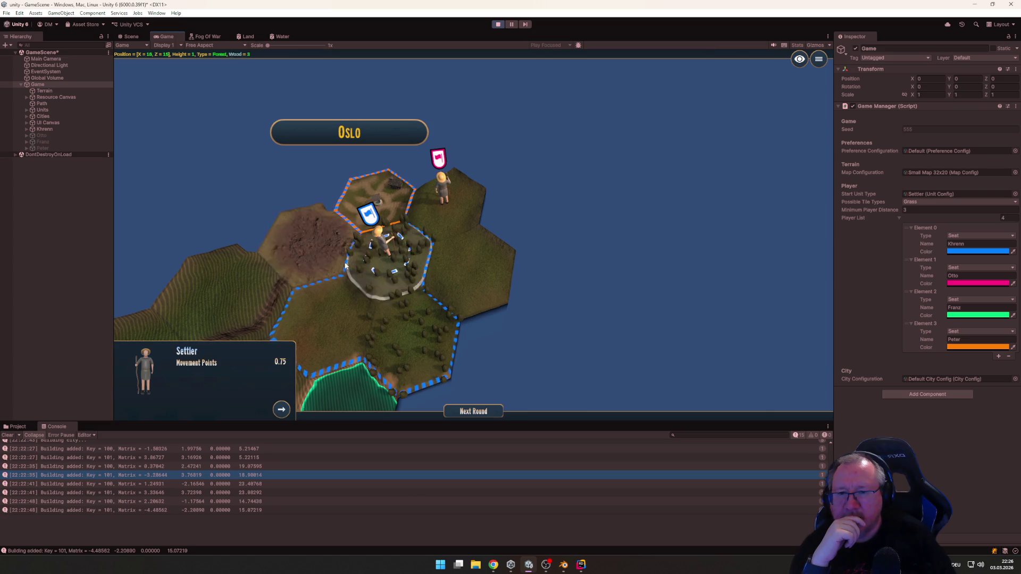
scroll(340, 277, "up", 3)
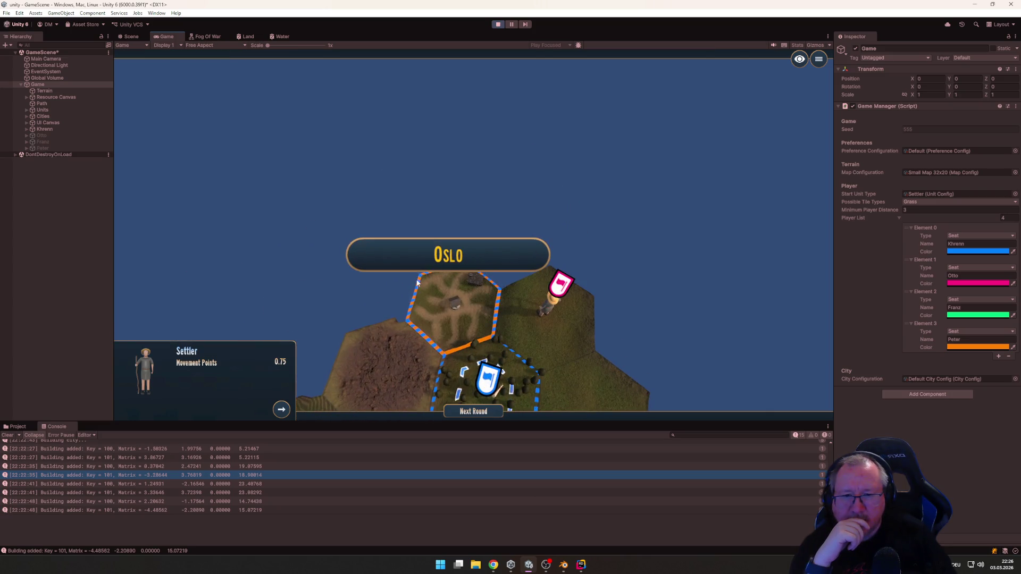
scroll(453, 321, "down", 2)
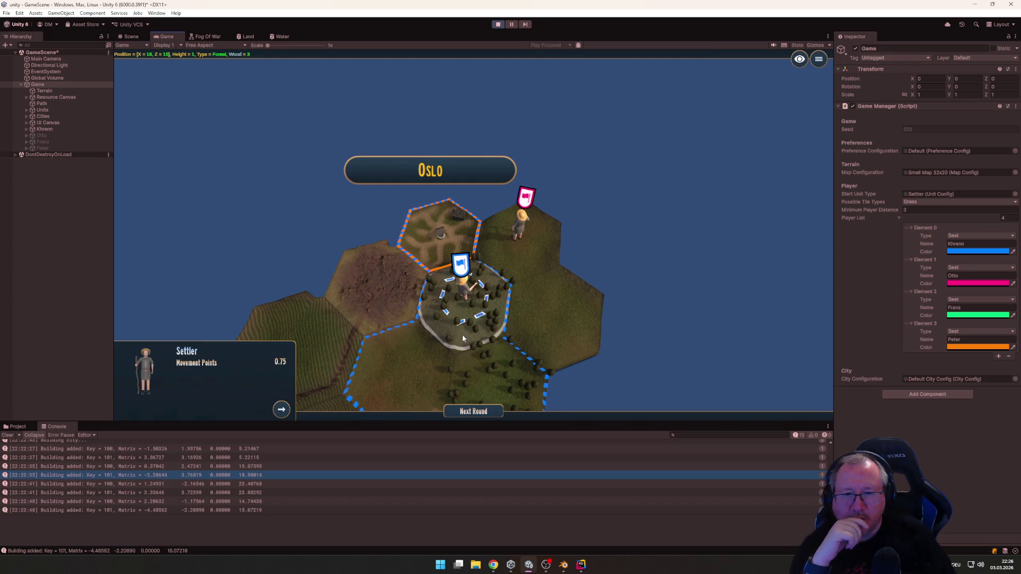
scroll(462, 339, "down", 2)
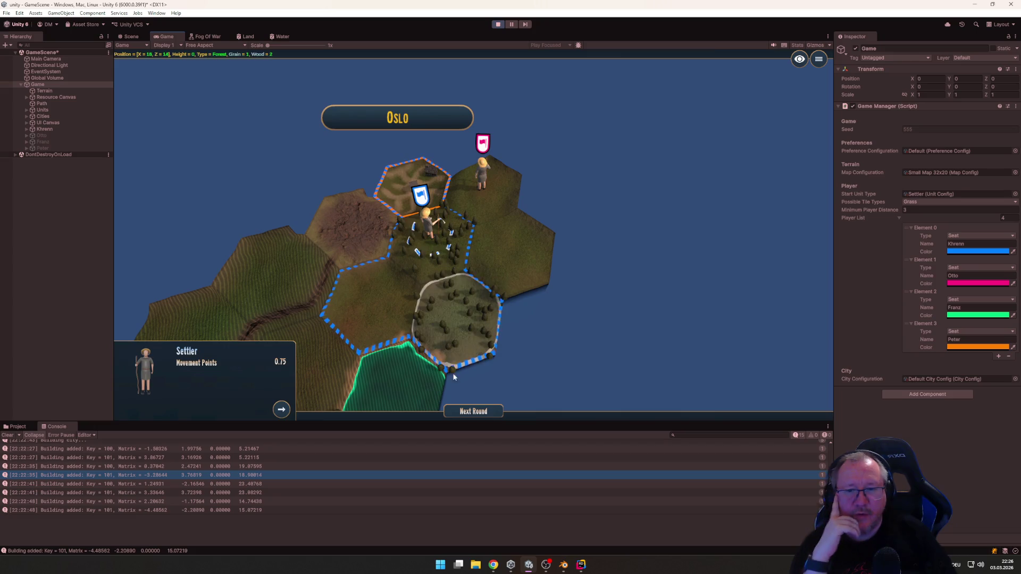
left_click(484, 412)
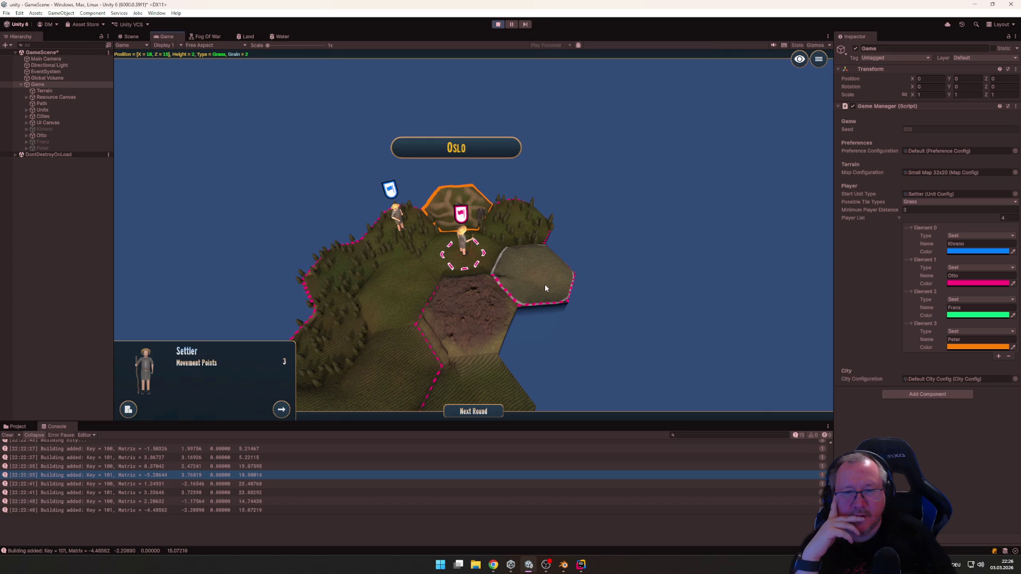
Walk the pink settler three tiles out of its city, then end pink's turn
left_click(550, 285)
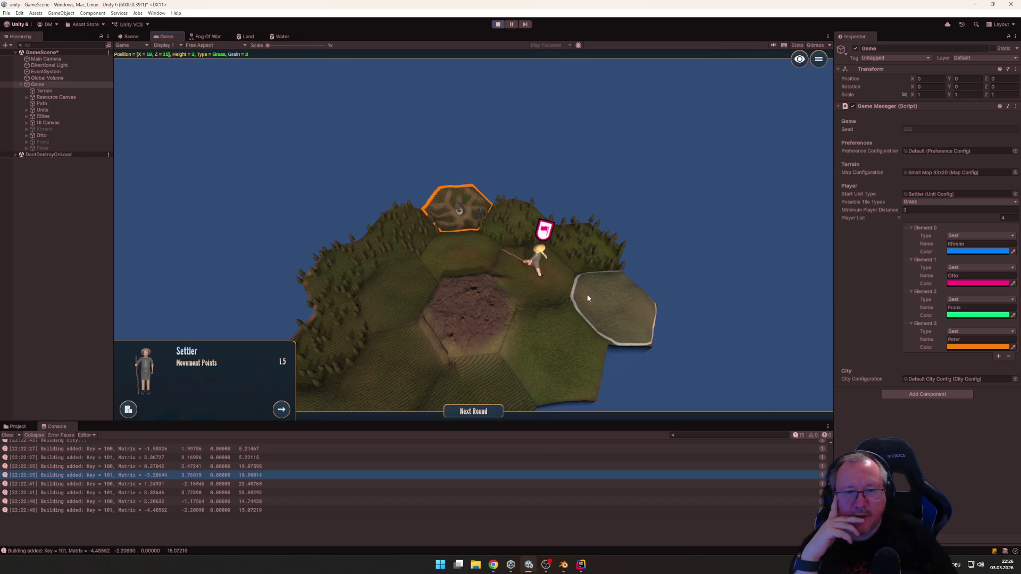
left_click(624, 310)
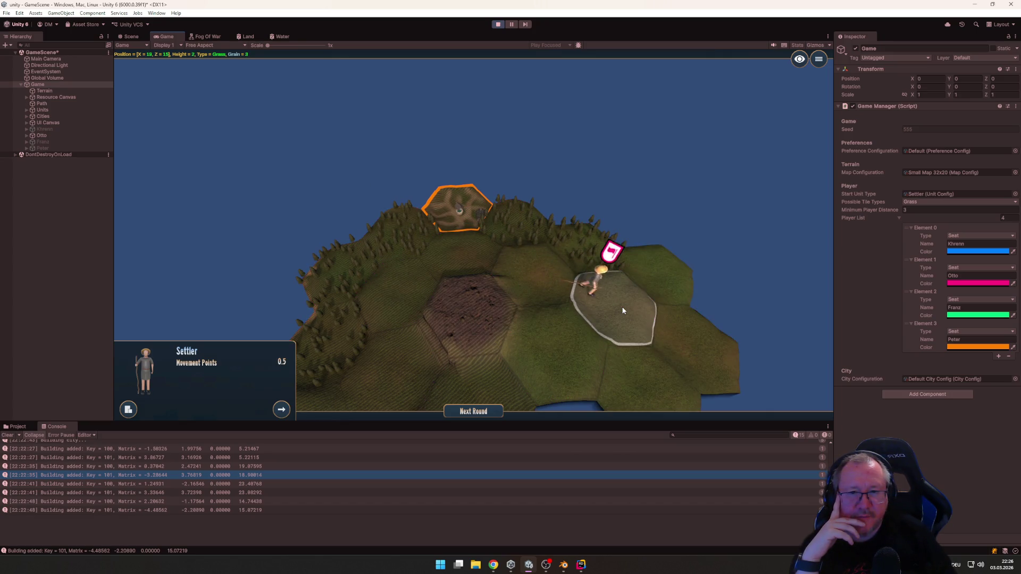
left_click(659, 264)
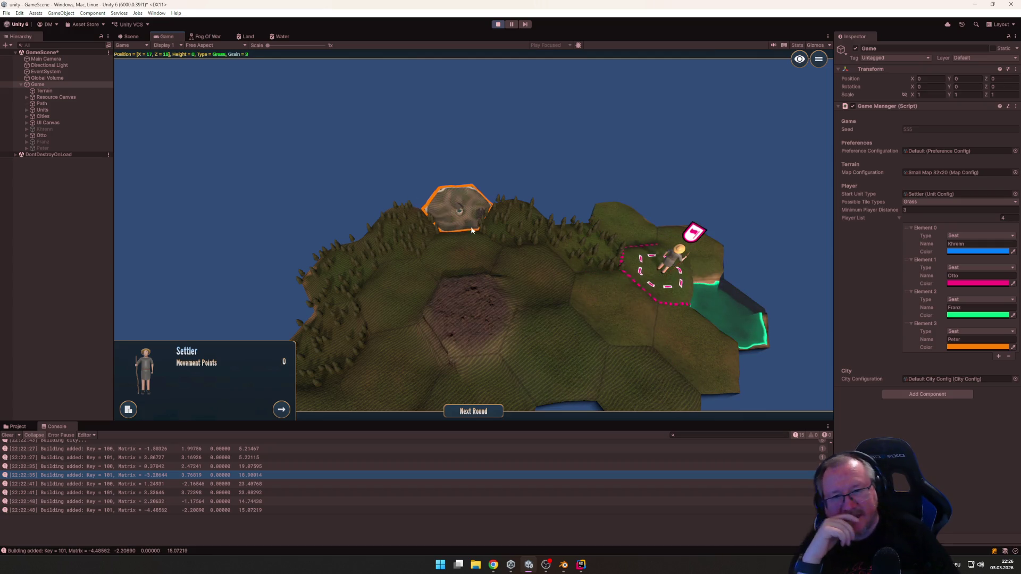
left_click(473, 412)
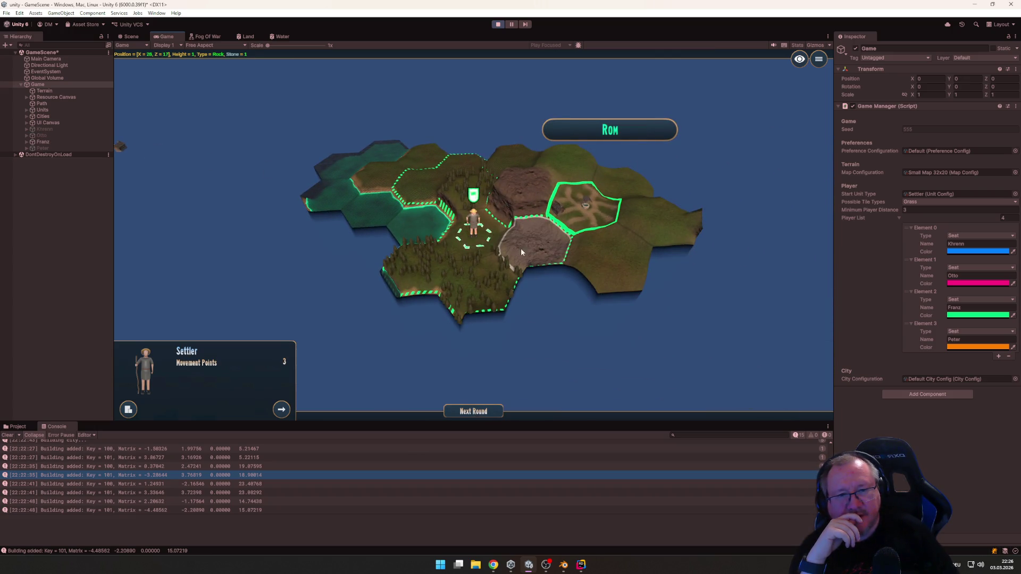
Move the green settler onto the forest tile and the orange settler toward its tile
left_click(401, 276)
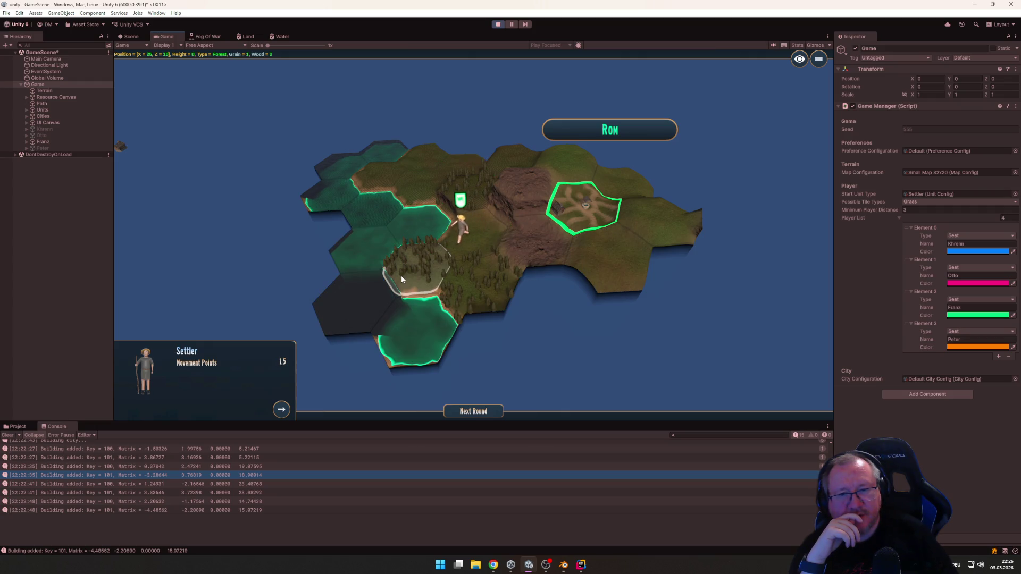
left_click(472, 412)
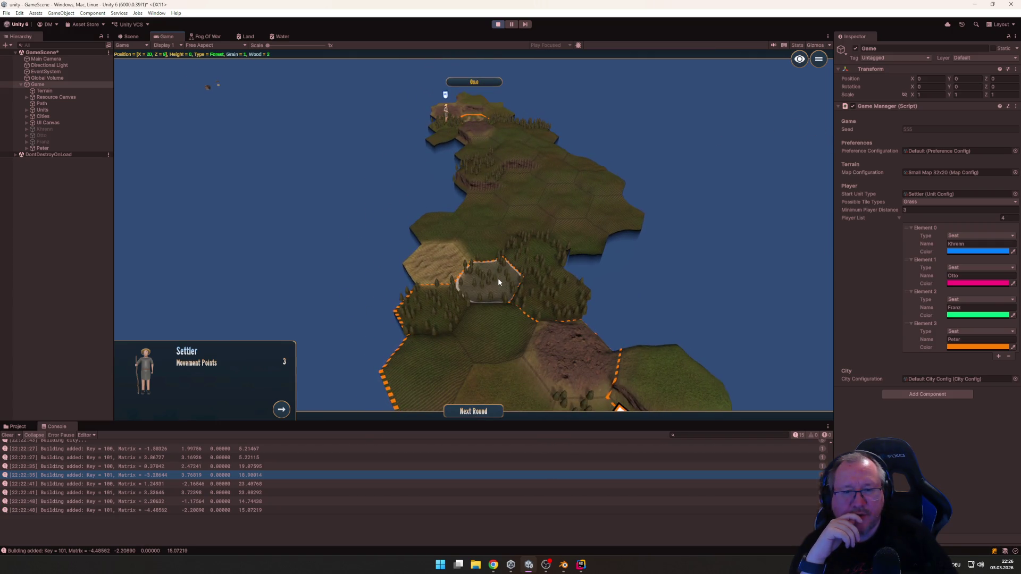
left_click(498, 278)
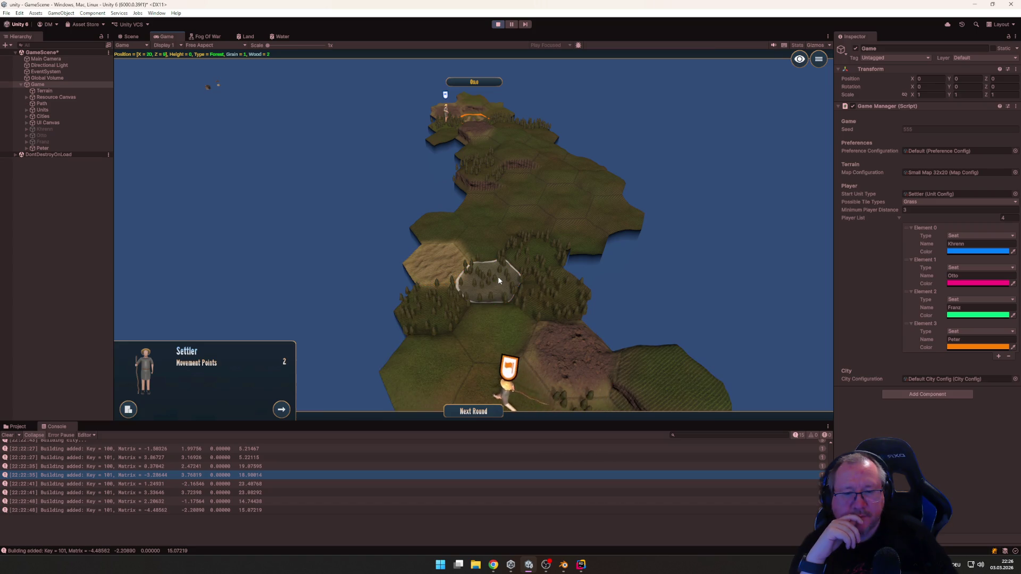
left_click(465, 413)
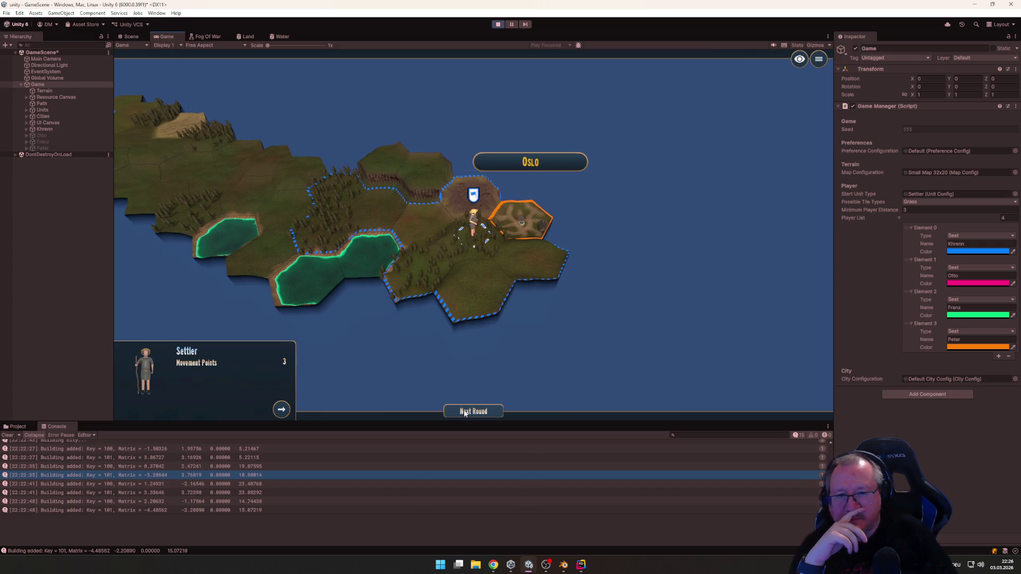
Pass the blue, pink and green turns, then move the orange settler one tile further
left_click(464, 412)
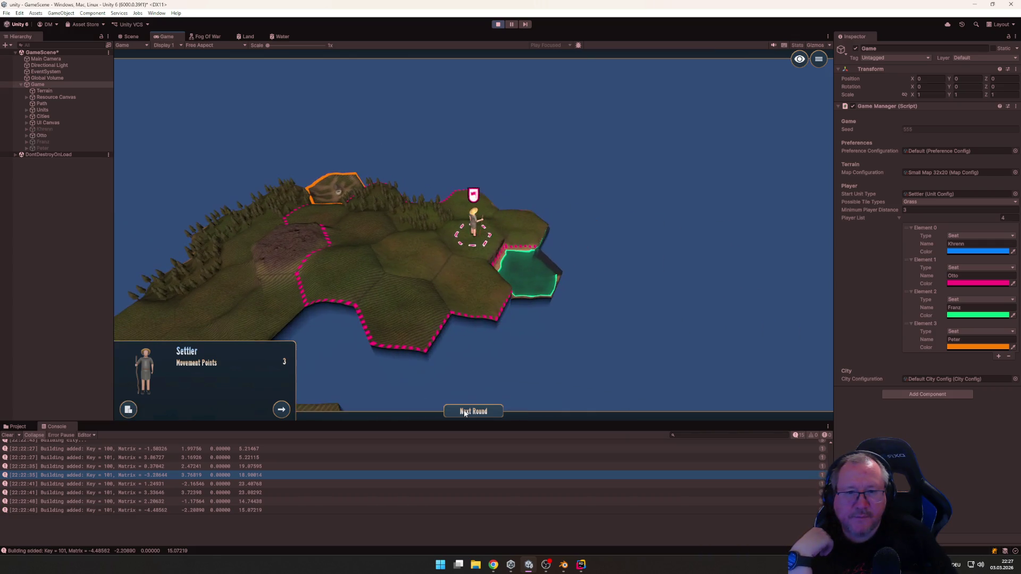
left_click(464, 412)
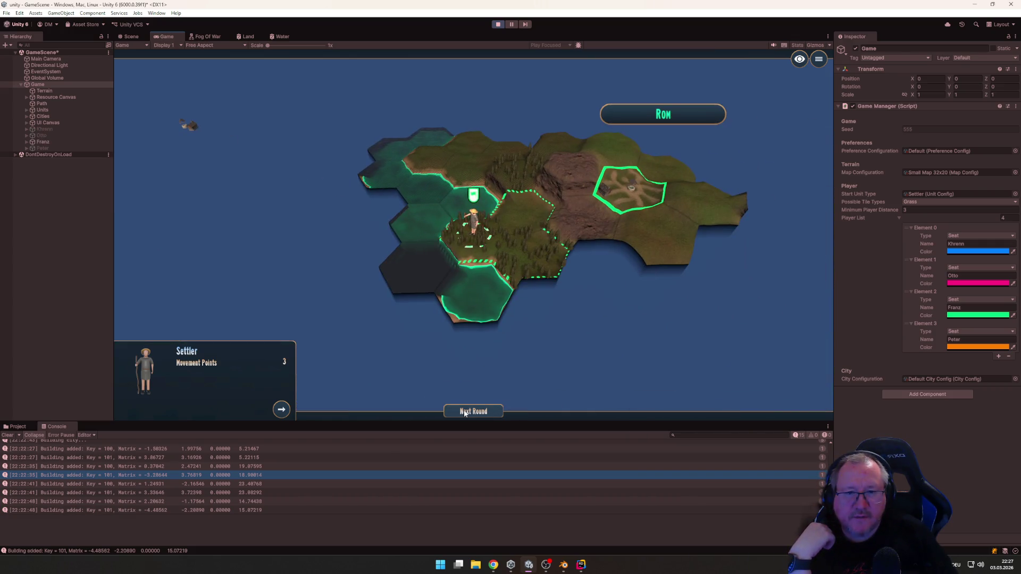
left_click(464, 413)
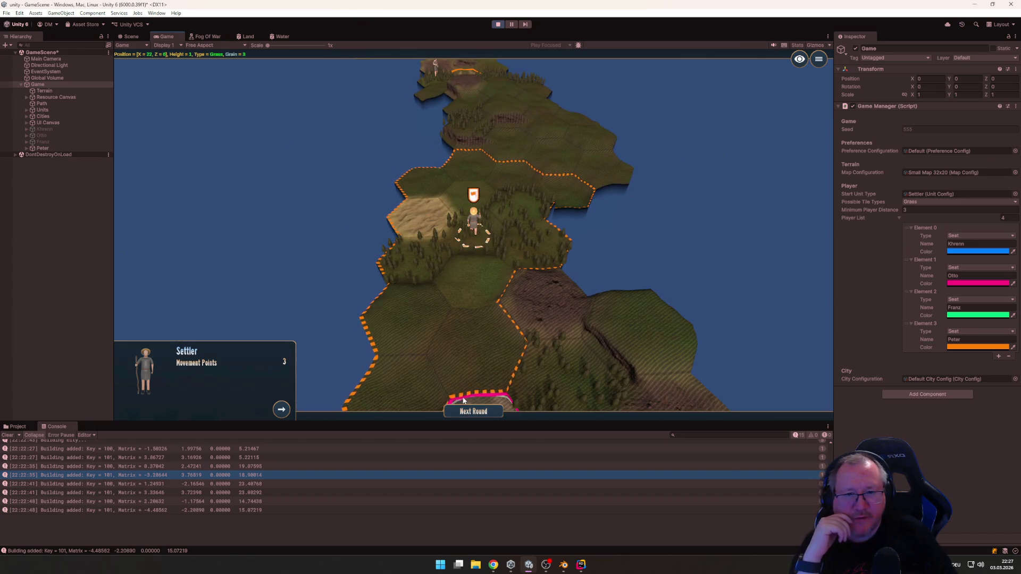
left_click(487, 346)
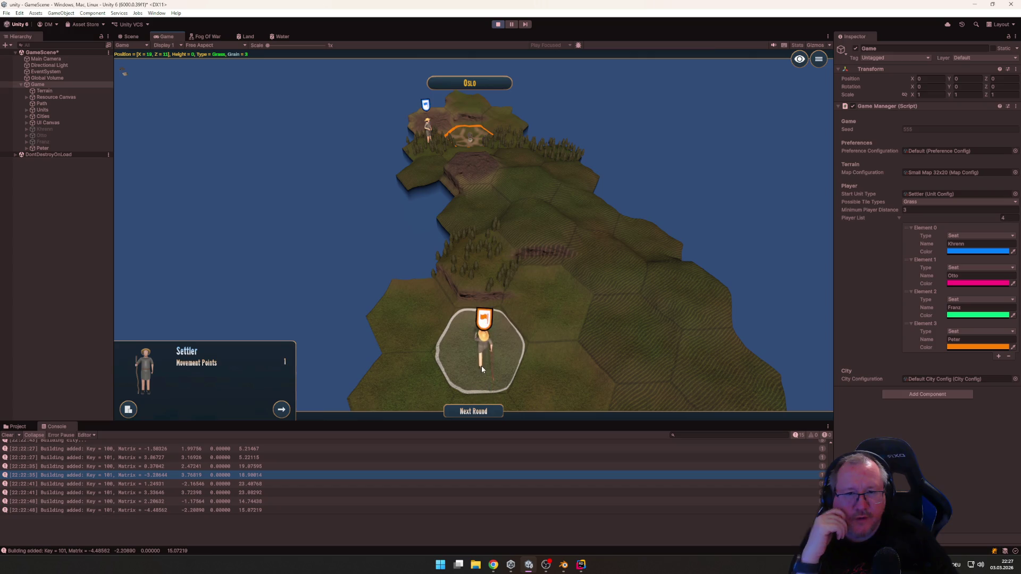
Cycle the round back to orange and move its settler two tiles onto the forest
left_click(473, 412)
left_click(474, 410)
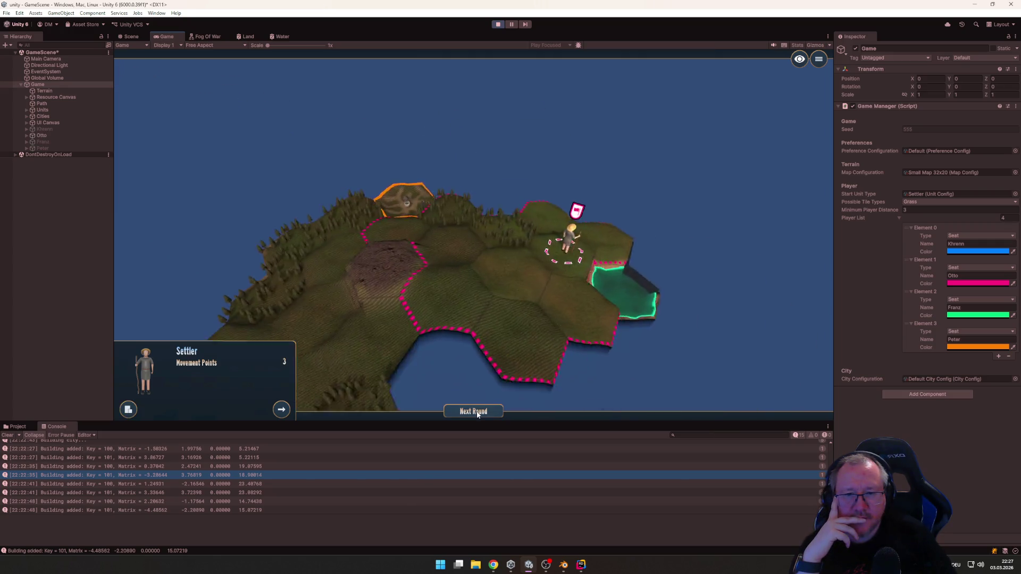
left_click(474, 410)
left_click(474, 410)
left_click(483, 391)
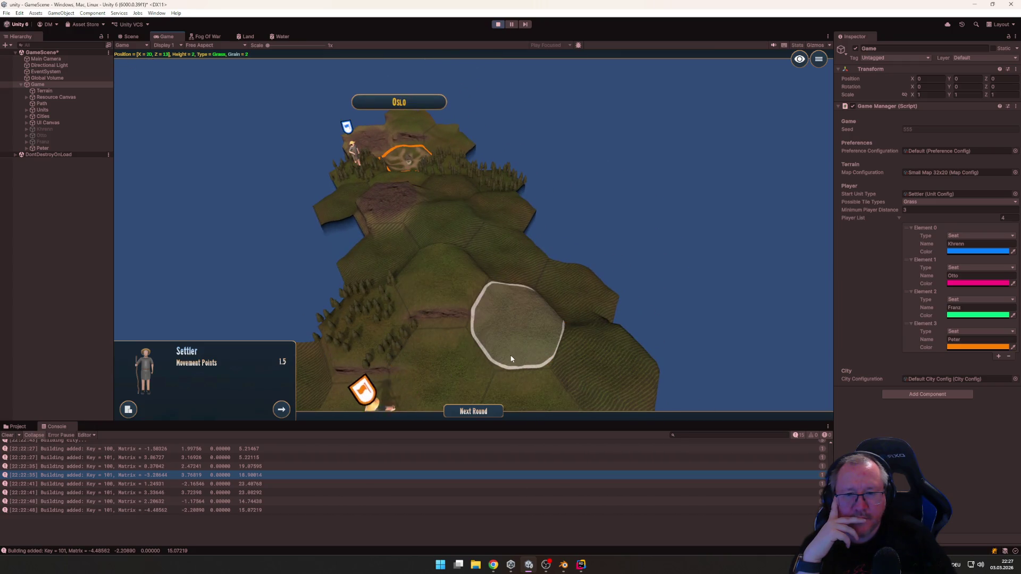
left_click(511, 359)
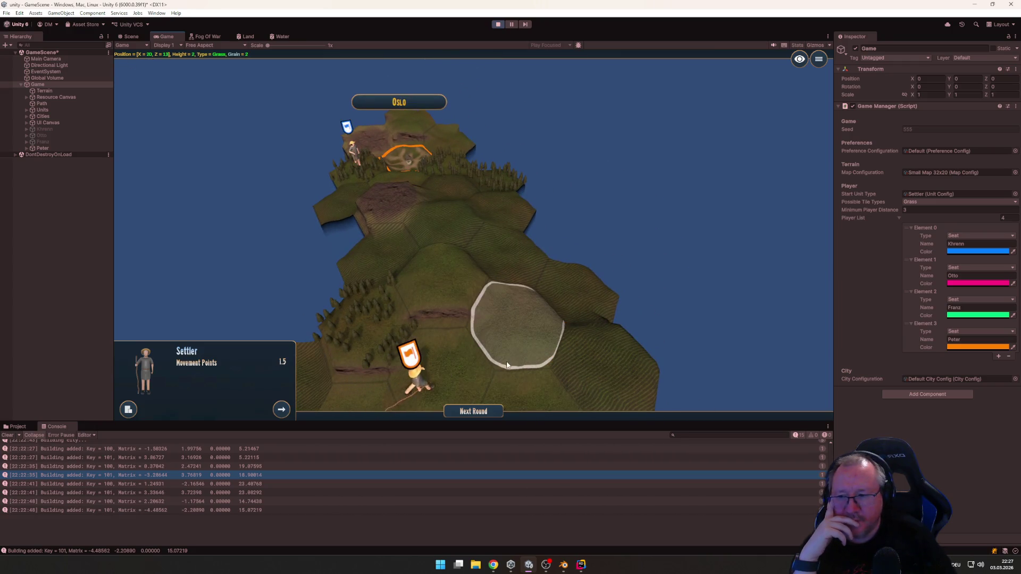
left_click(476, 412)
Pass the other players' turns and step the orange settler one more hex
left_click(478, 412)
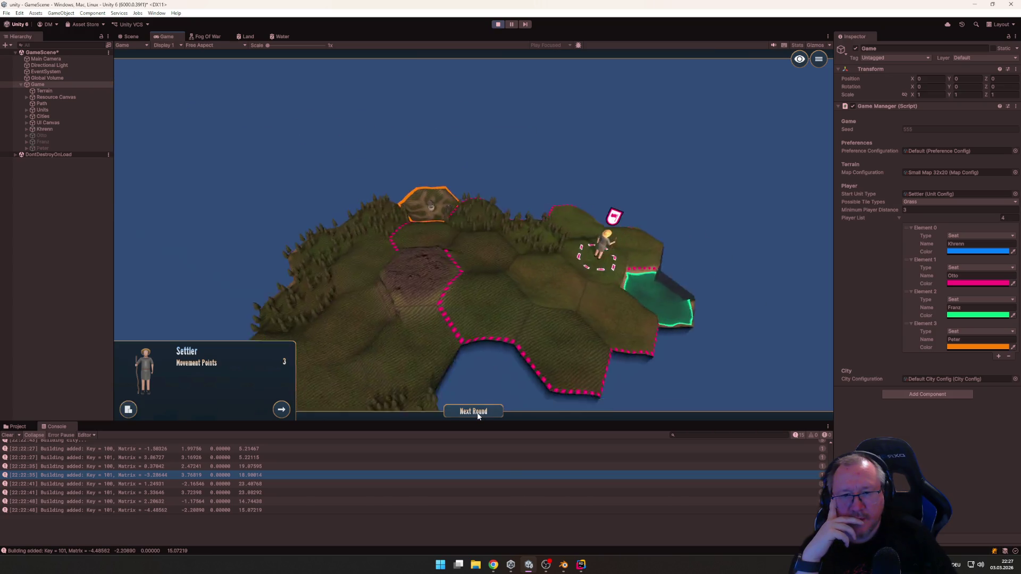
left_click(478, 413)
left_click(477, 414)
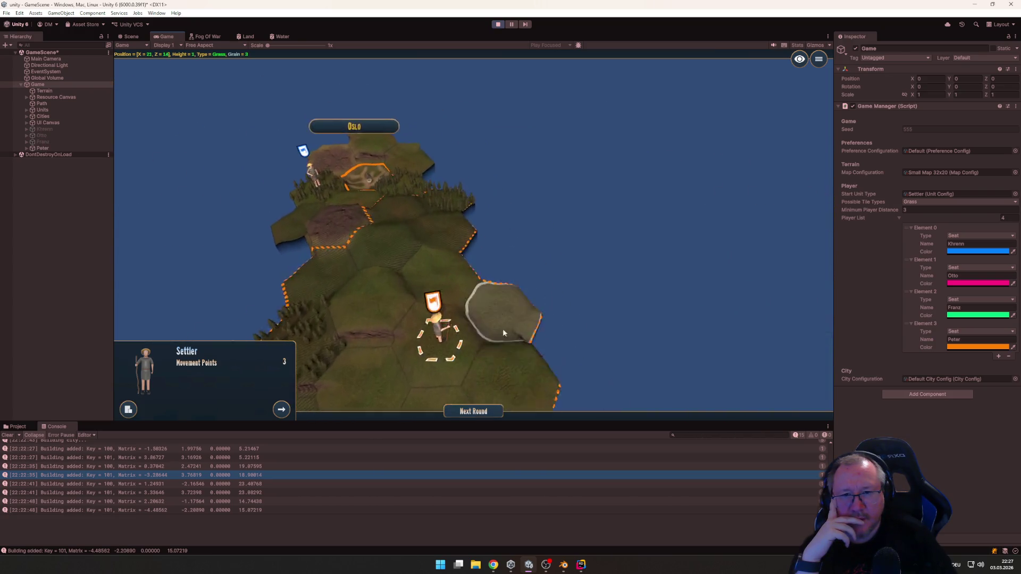
left_click(389, 265)
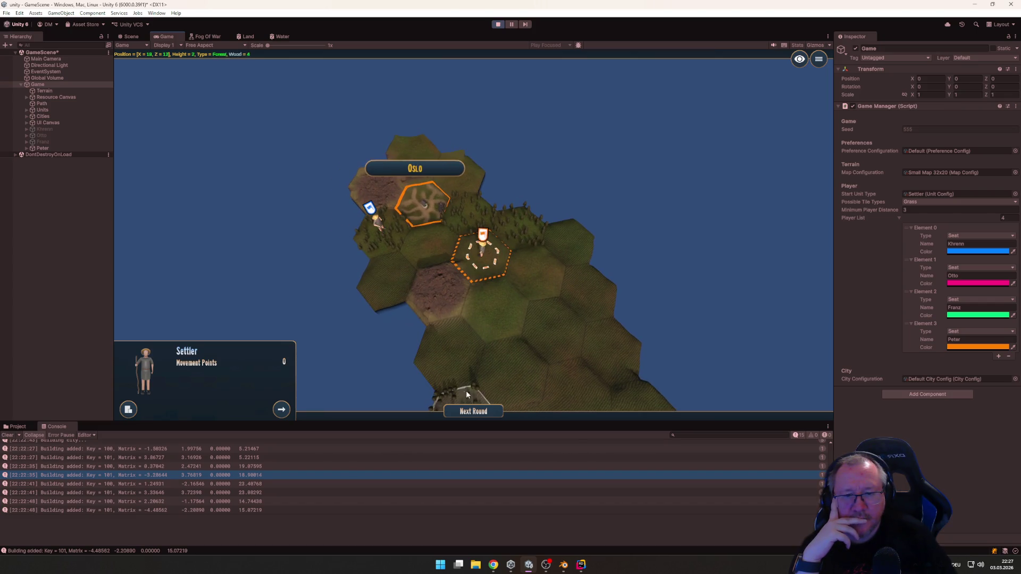
Cycle the round back to orange and move its settler to the hex beside Oslo
left_click(473, 412)
left_click(473, 412)
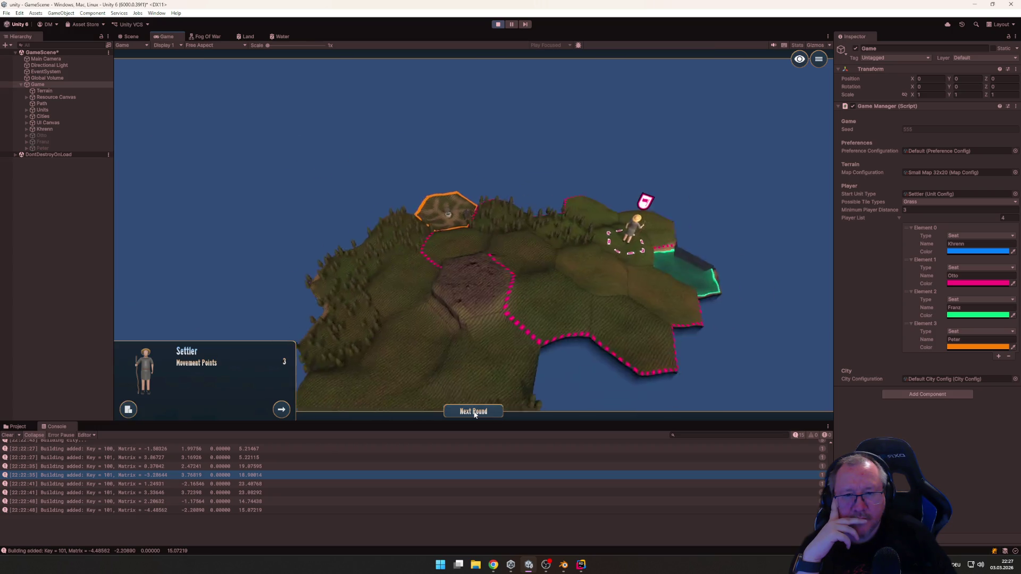
left_click(474, 412)
left_click(474, 413)
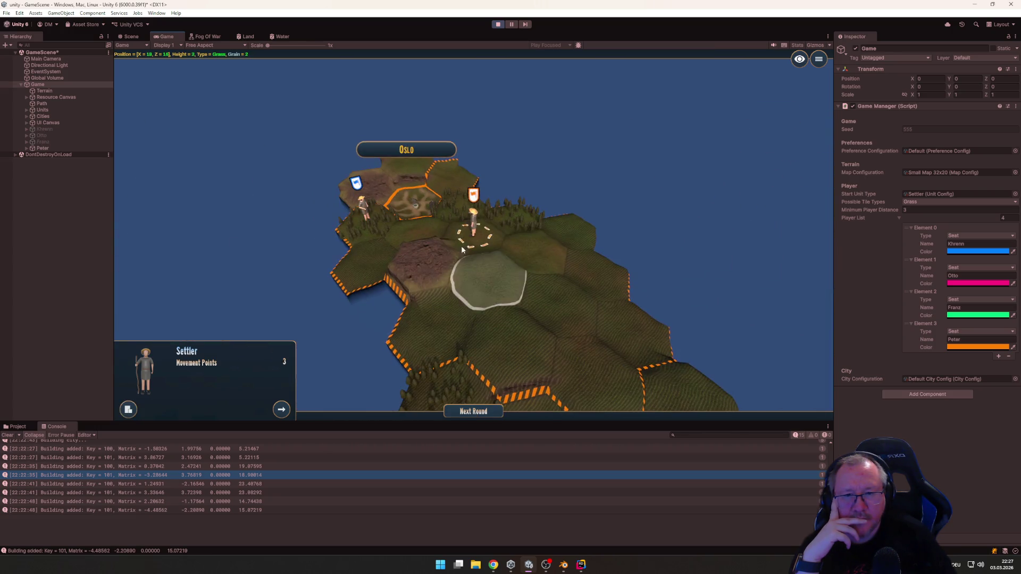
left_click(436, 232)
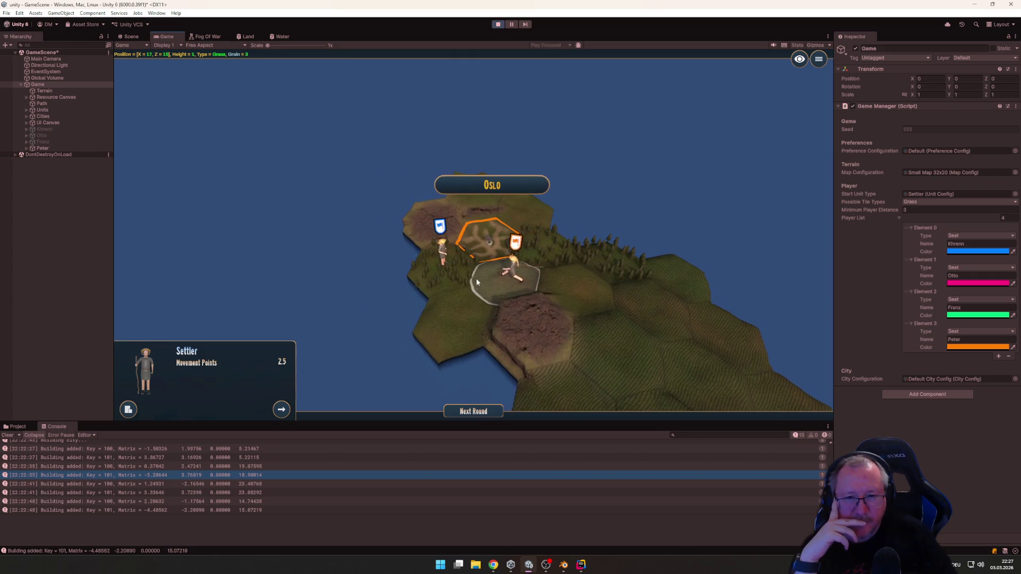
Found a new orange city with the settler and name it 'Schnick Schnack'
left_click(128, 410)
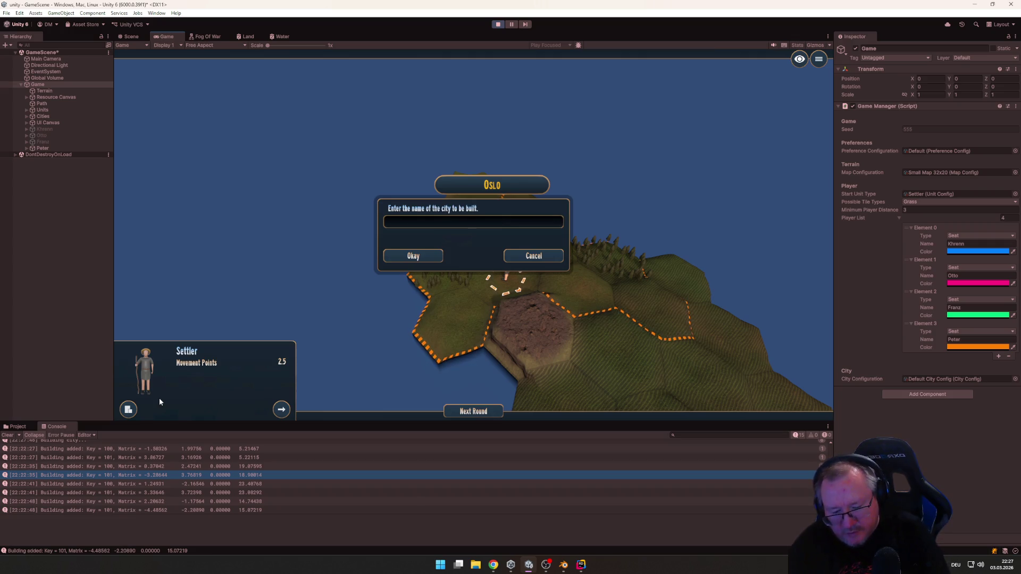
type("Schnick Schnack")
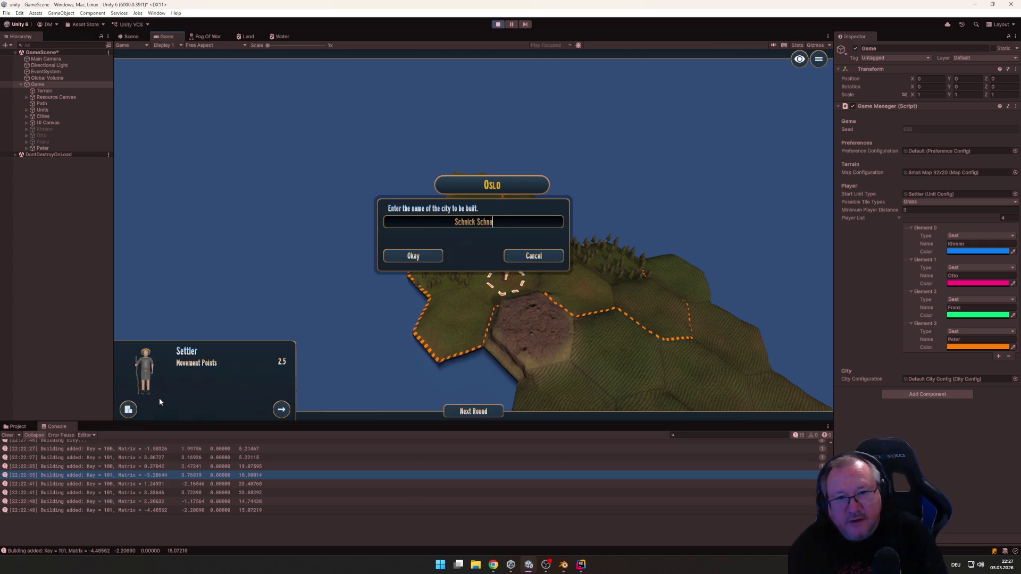
key("Return")
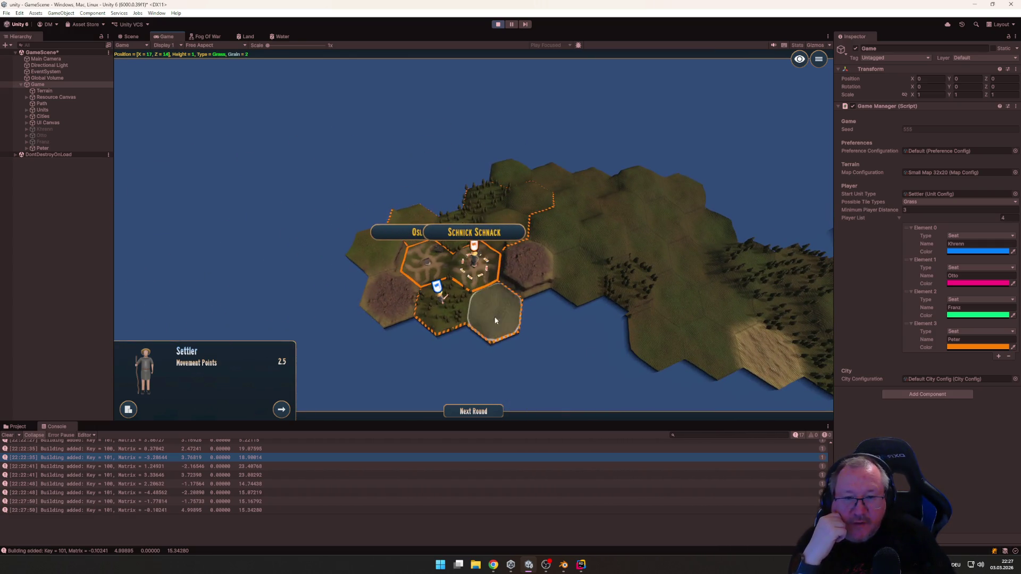
Move the orange unit down to the grass hex and one hex right, then end the turn
scroll(480, 319, "up", 2)
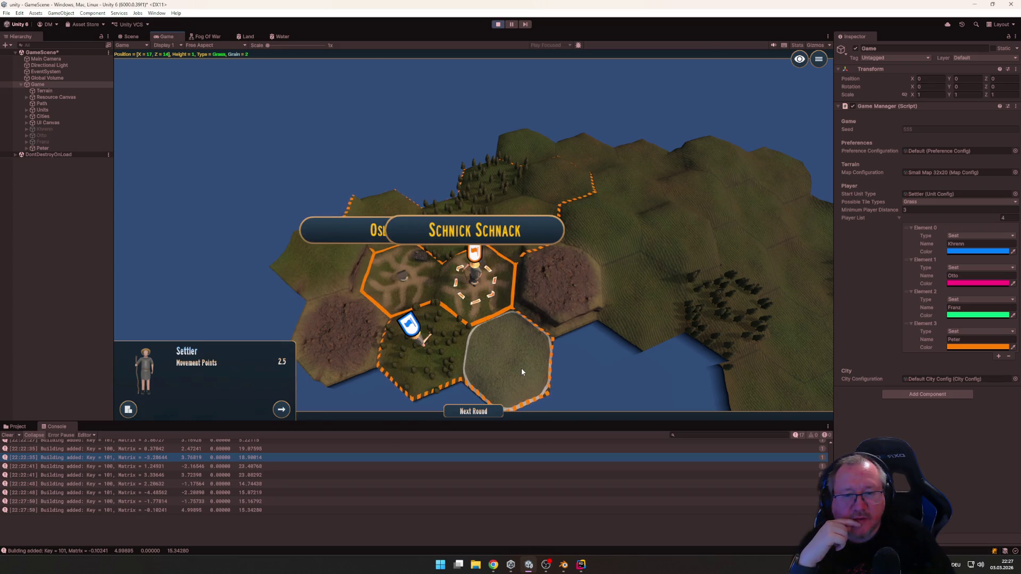
left_click(522, 369)
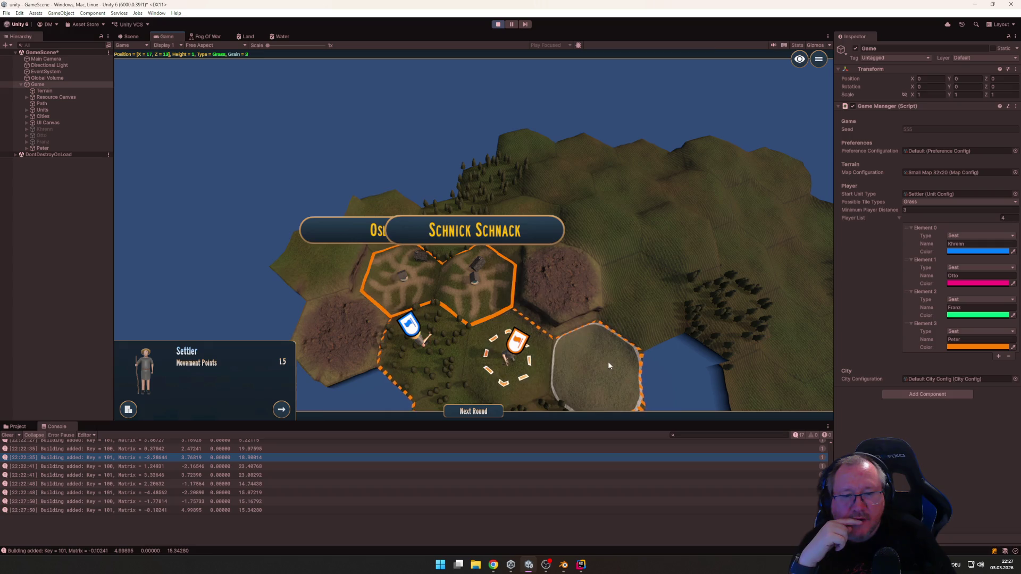
left_click(608, 362)
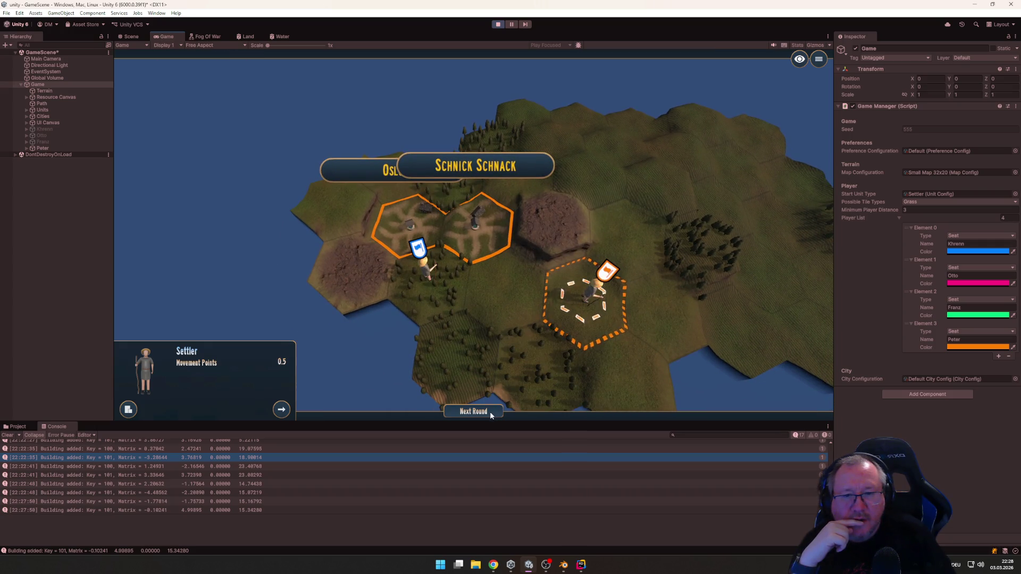
left_click(490, 412)
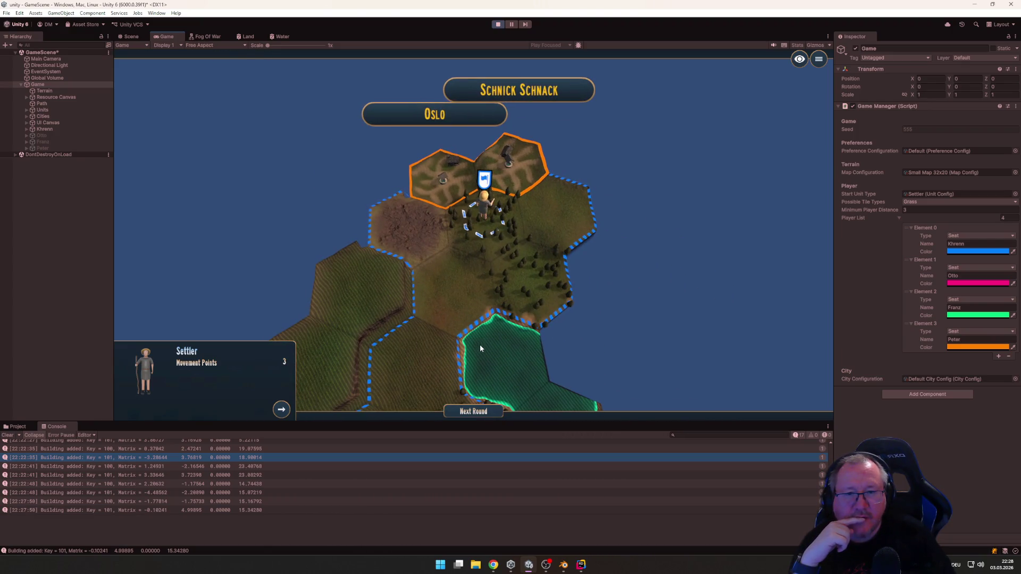
Step the blue settler one hex, then pass the turn to pink
left_click(443, 291)
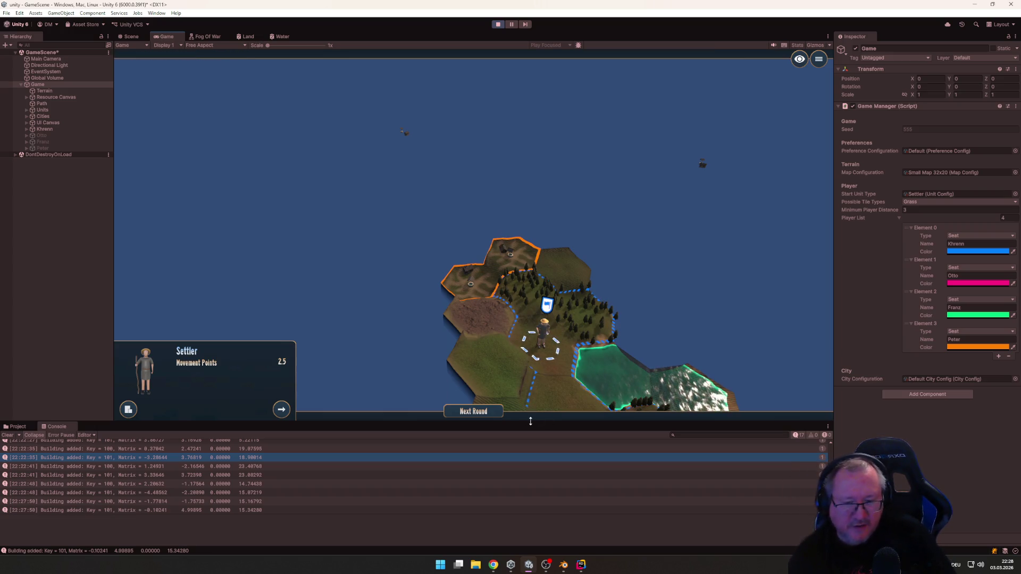
left_click(474, 411)
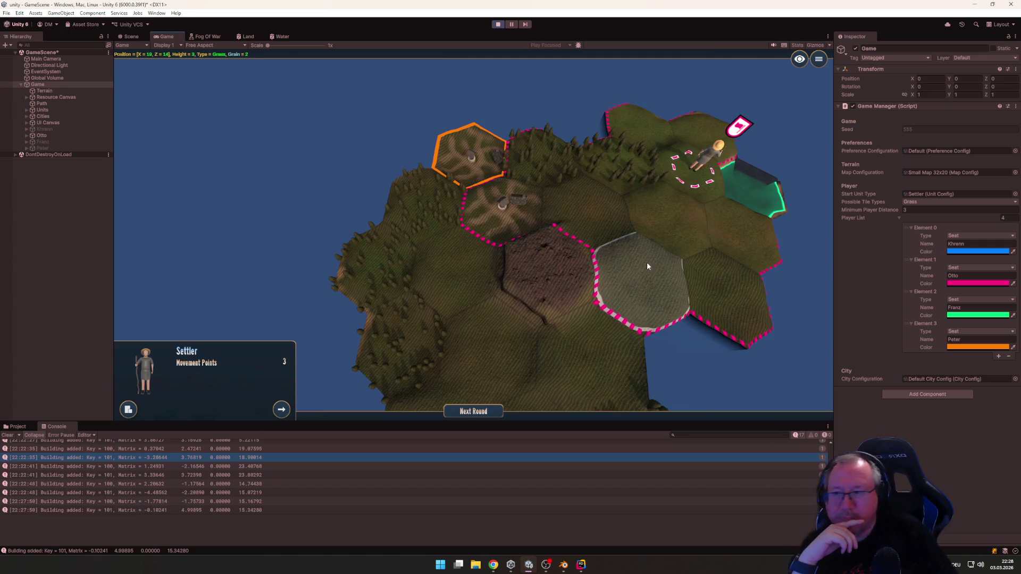
Send the pink settler to the forest tile and on toward Schnick Schnack, then end pink's turn
key("d")
key("w")
key("a")
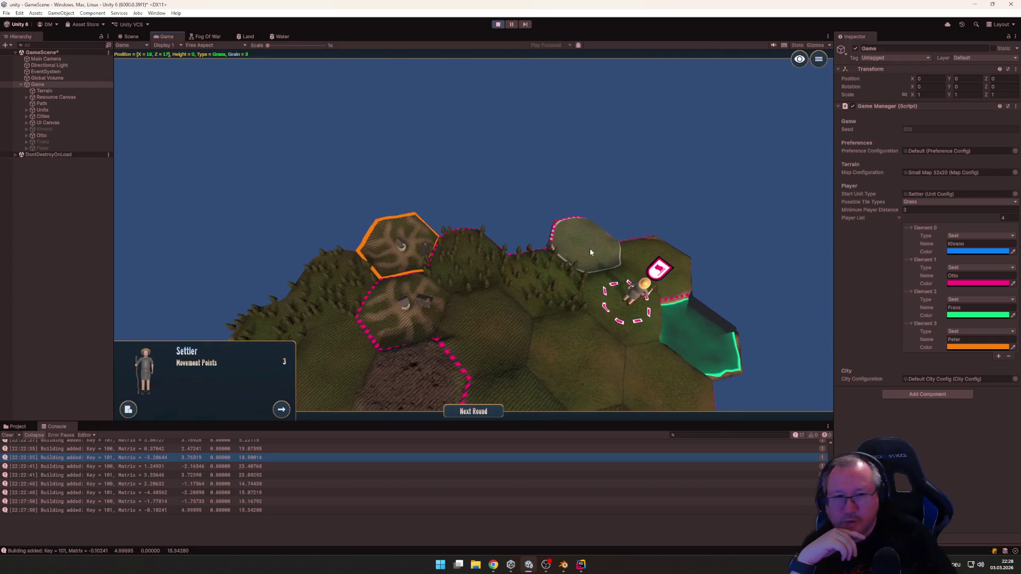
left_click(559, 296)
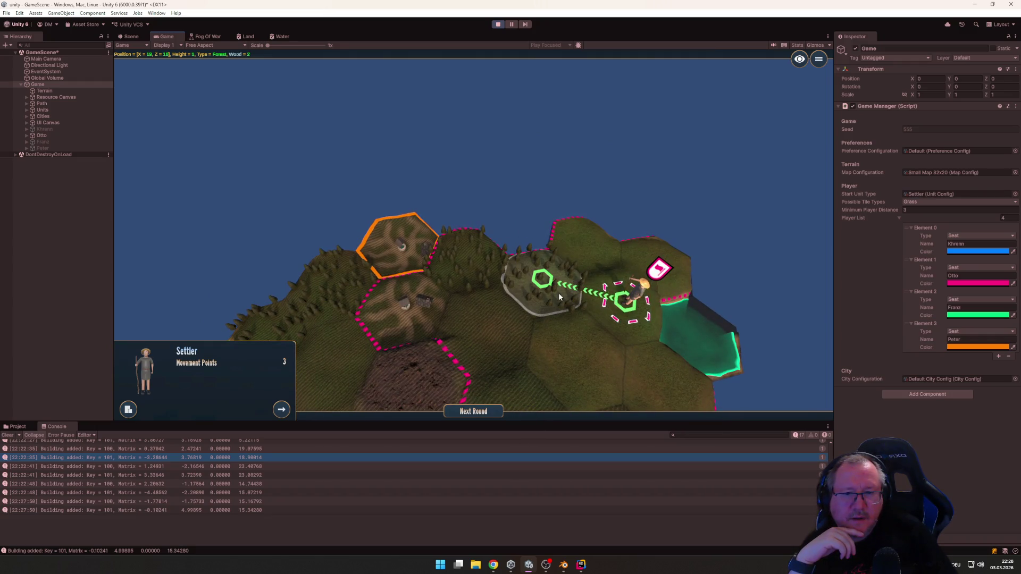
left_click(558, 296)
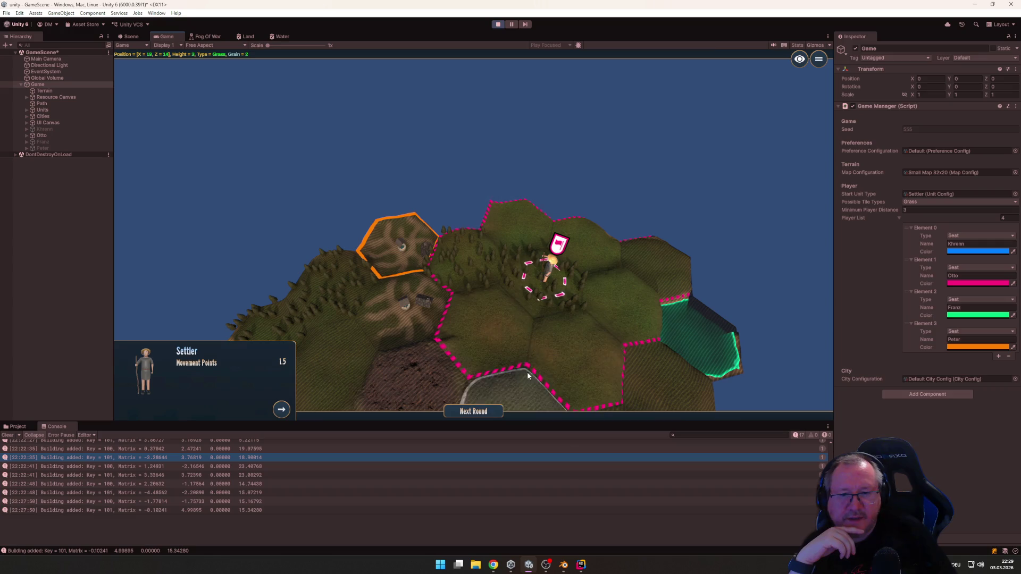
left_click(506, 343)
left_click(500, 337)
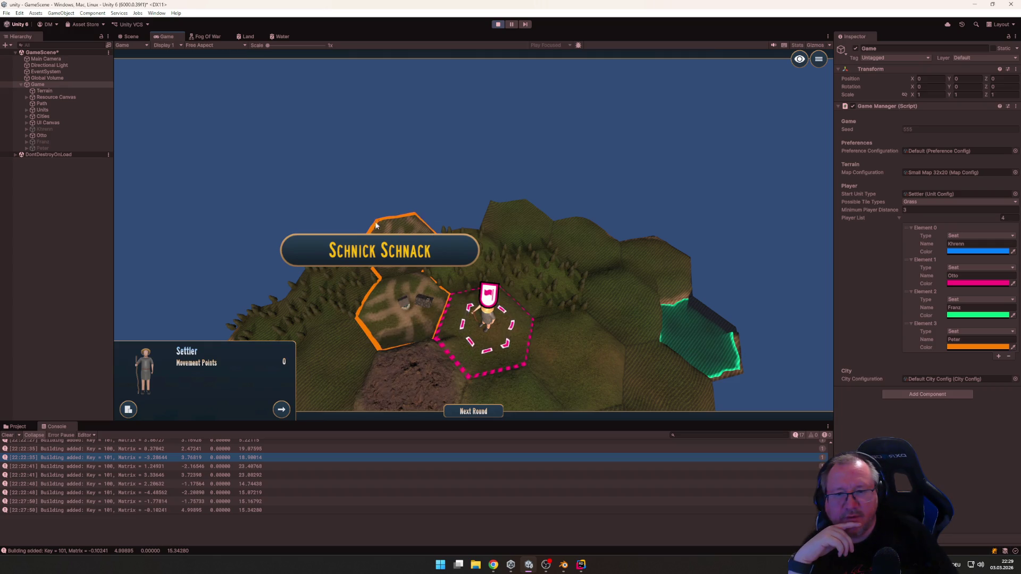
mouse_move(376, 225)
left_mouse_down()
mouse_move(547, 362)
mouse_move(578, 318)
left_mouse_up()
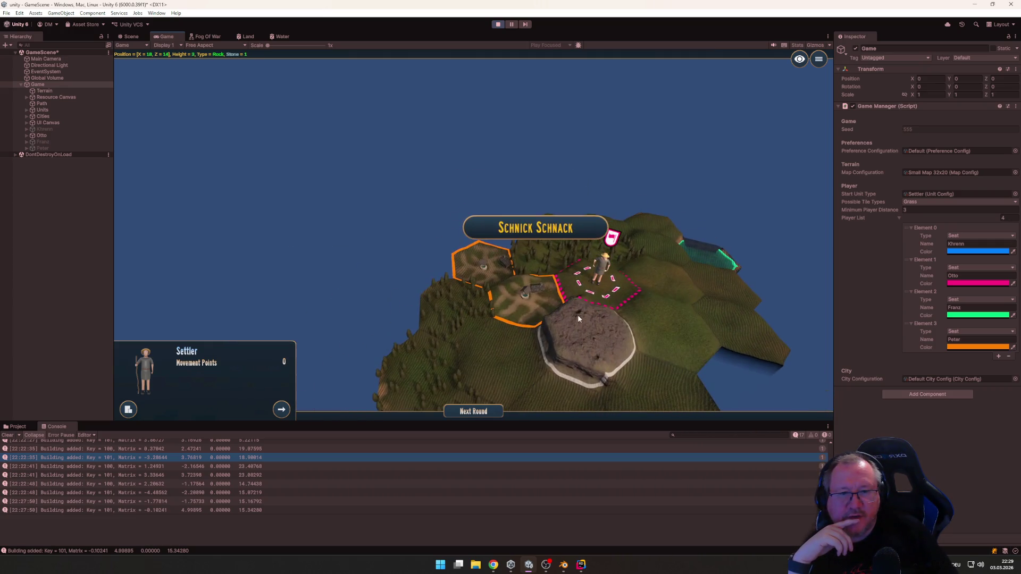
left_click(493, 414)
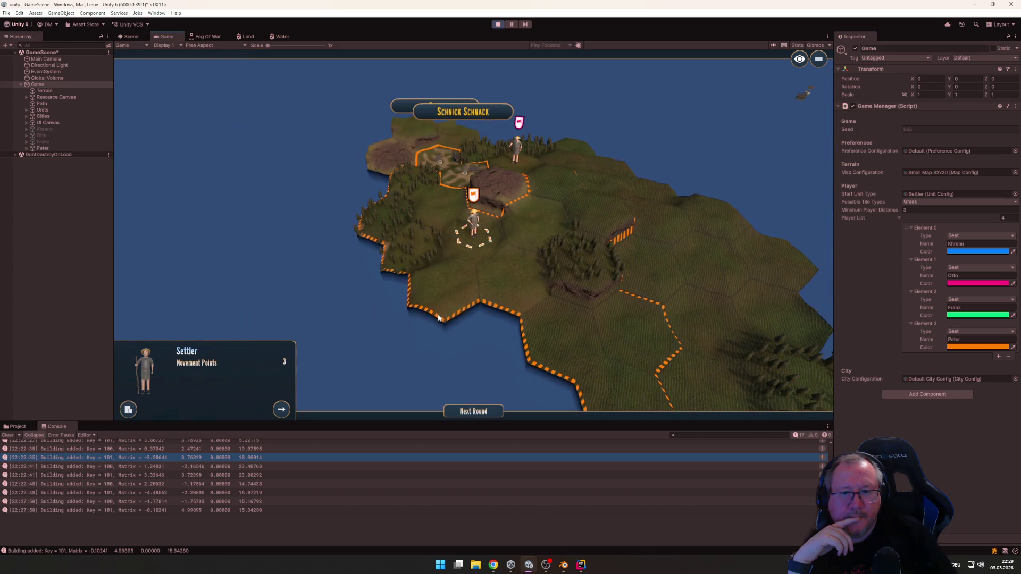
Move the orange settler two hexes southwest, then move the blue settler into the forest hex
left_click(427, 299)
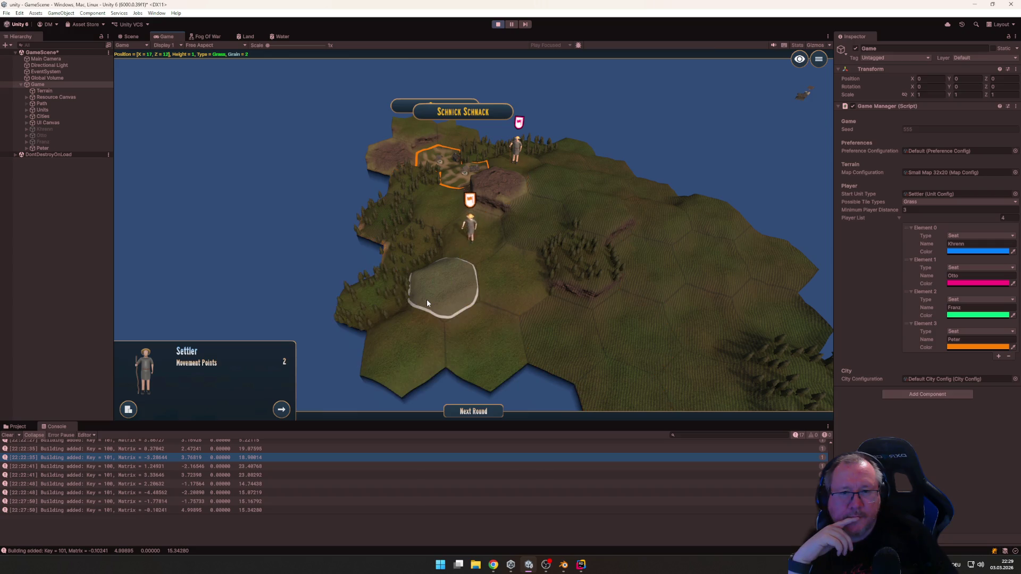
left_click(426, 340)
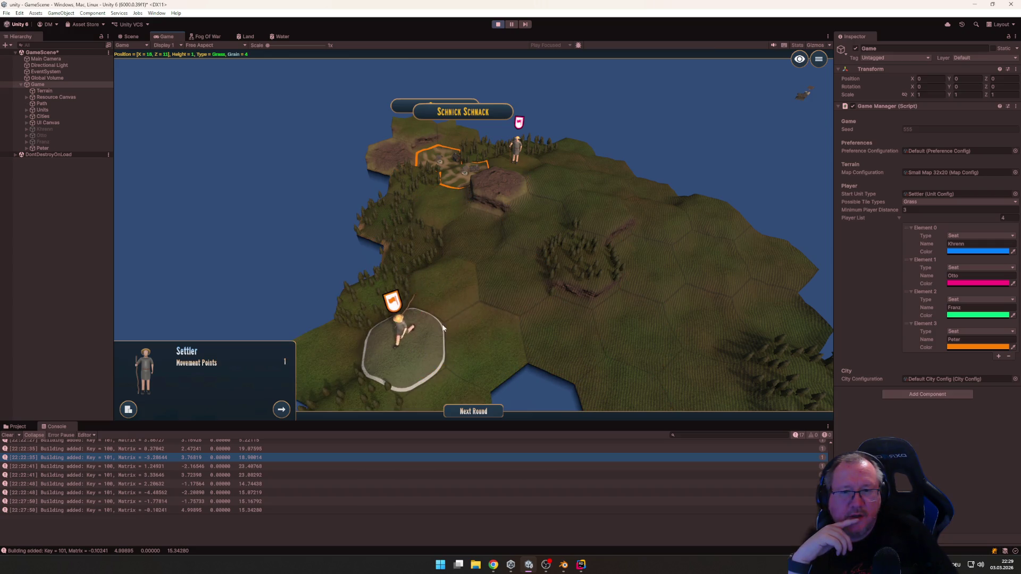
scroll(462, 325, "up", 5)
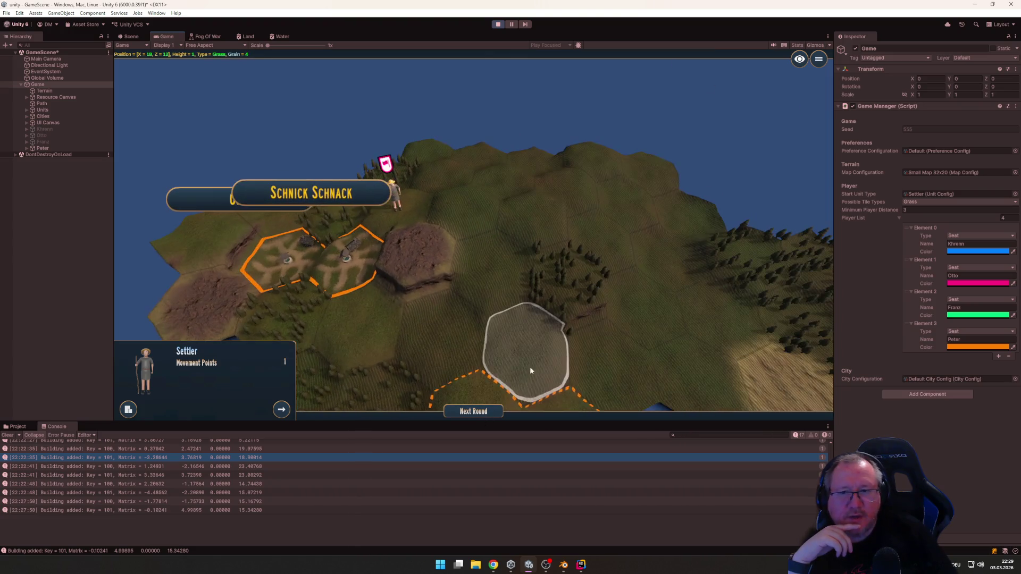
scroll(531, 371, "down", 5)
left_click(475, 413)
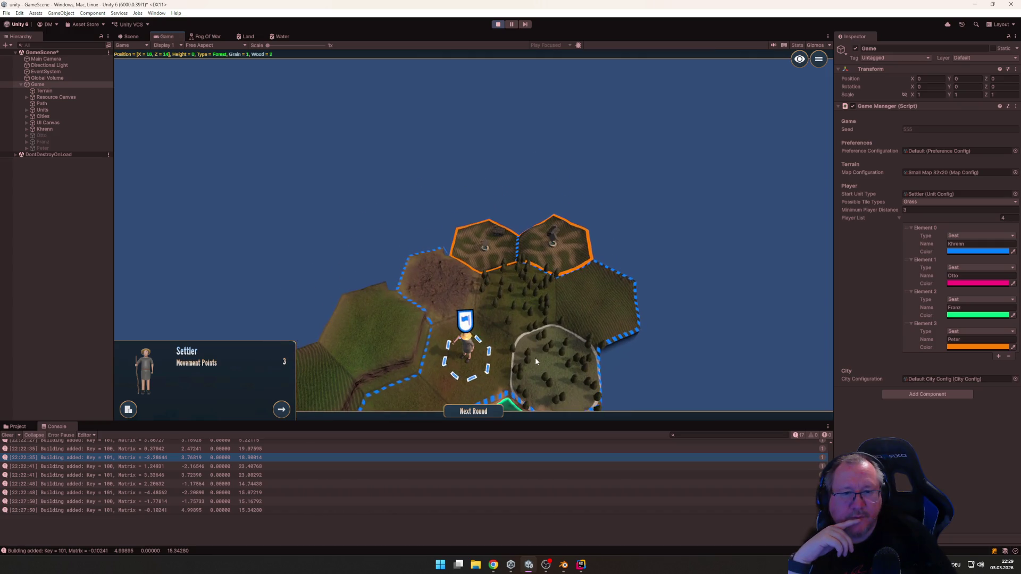
left_click(500, 298)
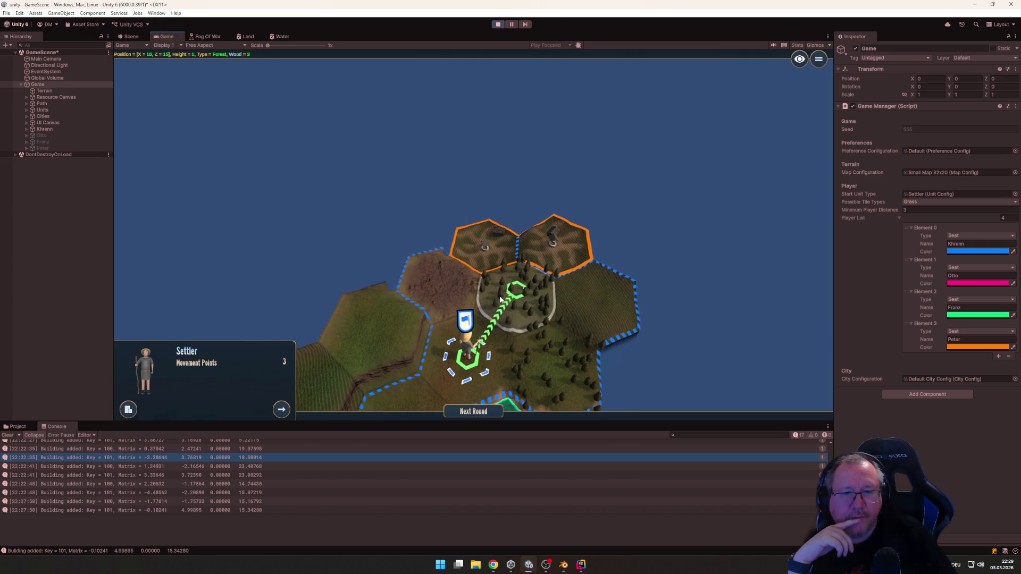
left_click(500, 299)
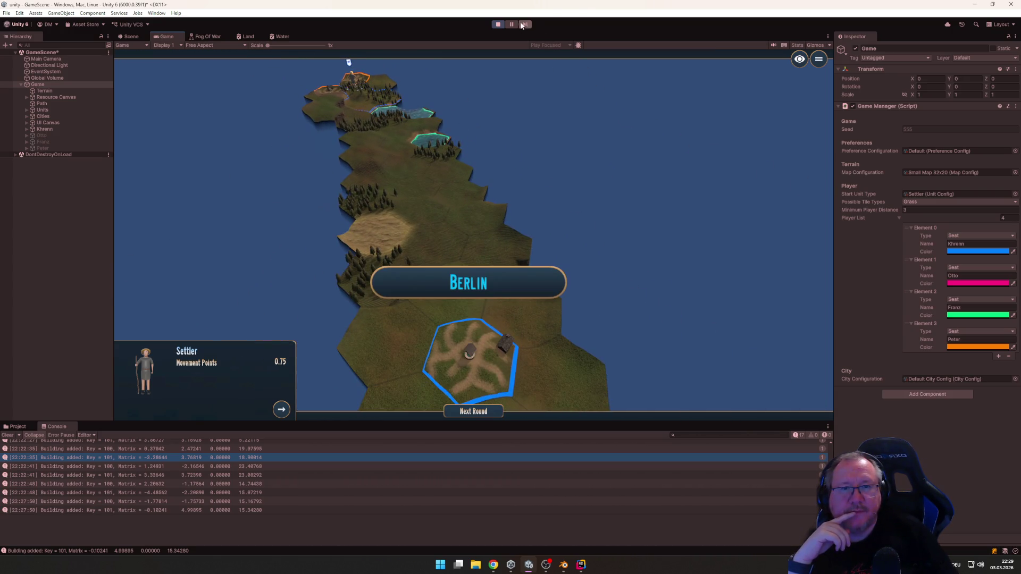
Exit Play mode with the toolbar Play button to return to the scene
left_click(497, 25)
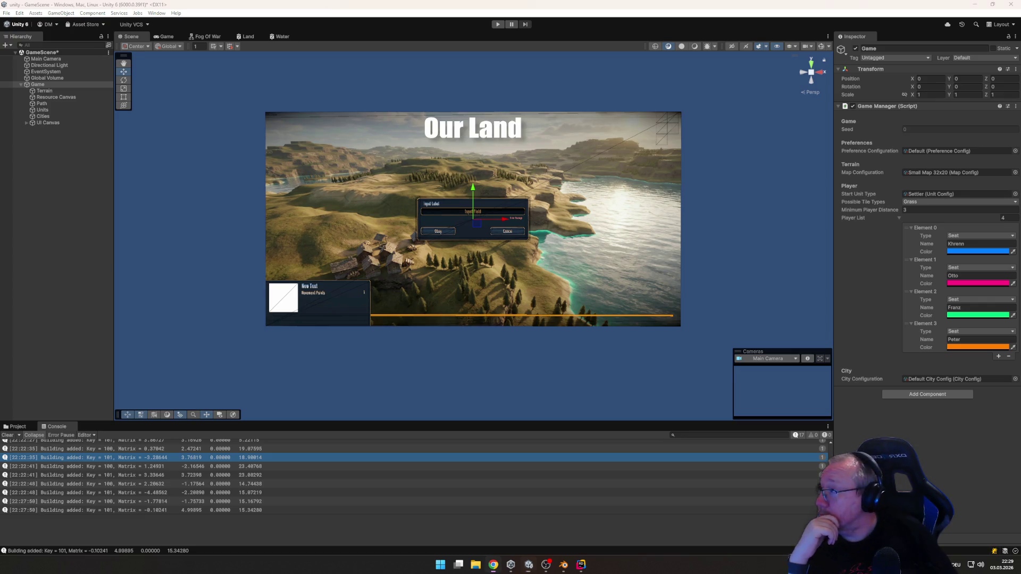